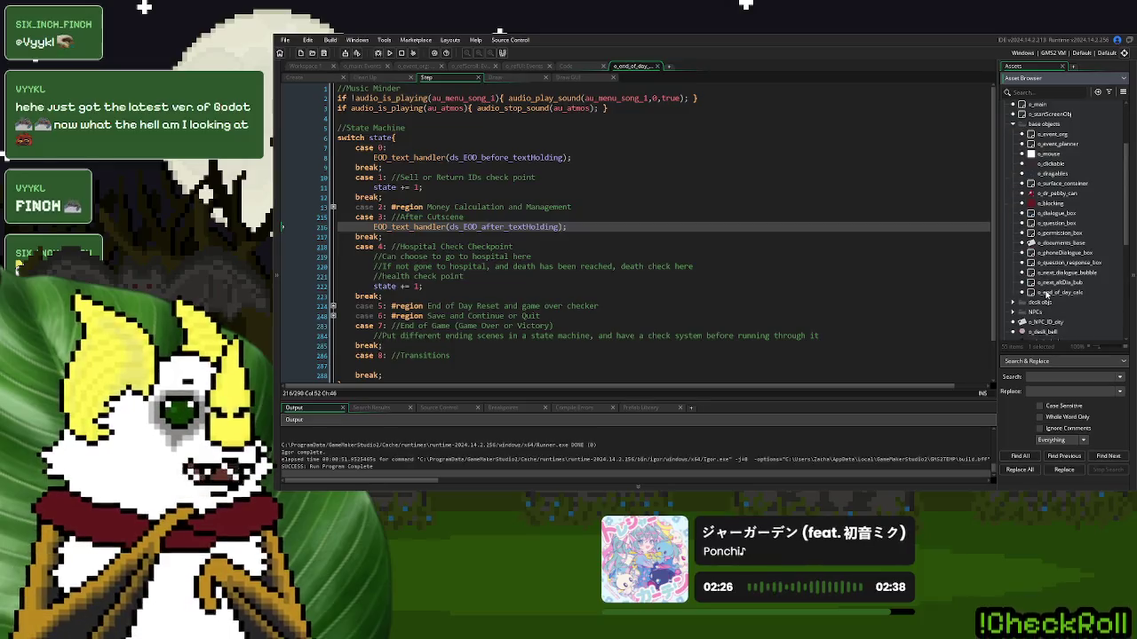
Add an empty Begin Step event to o_end_of_day_calc and maximise its code editor
double_click(1073, 292)
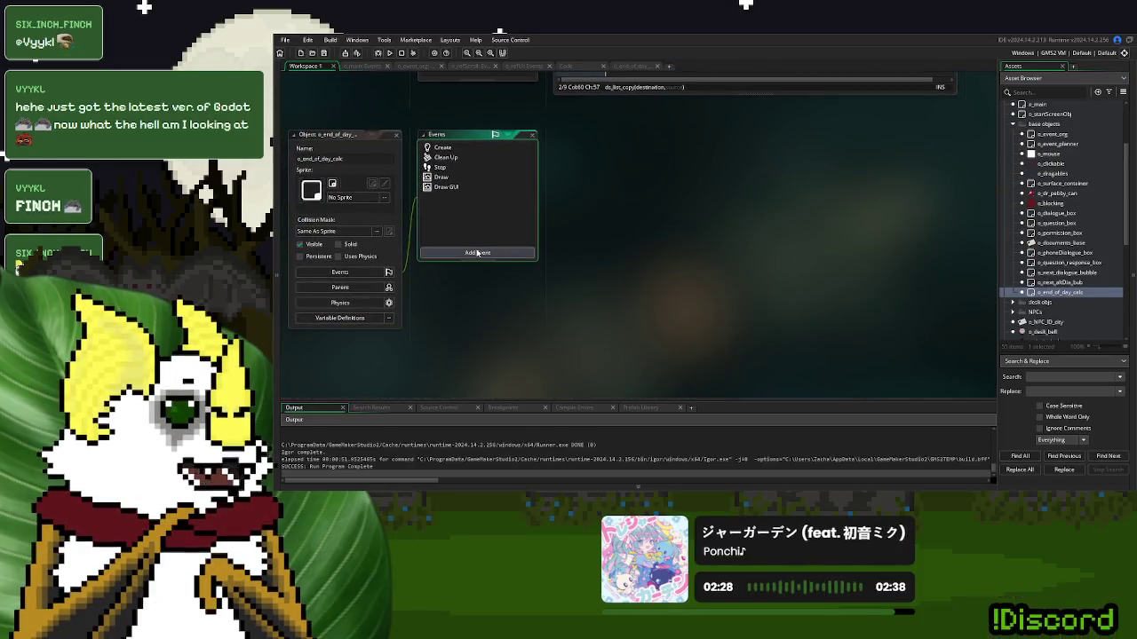
left_click(477, 252)
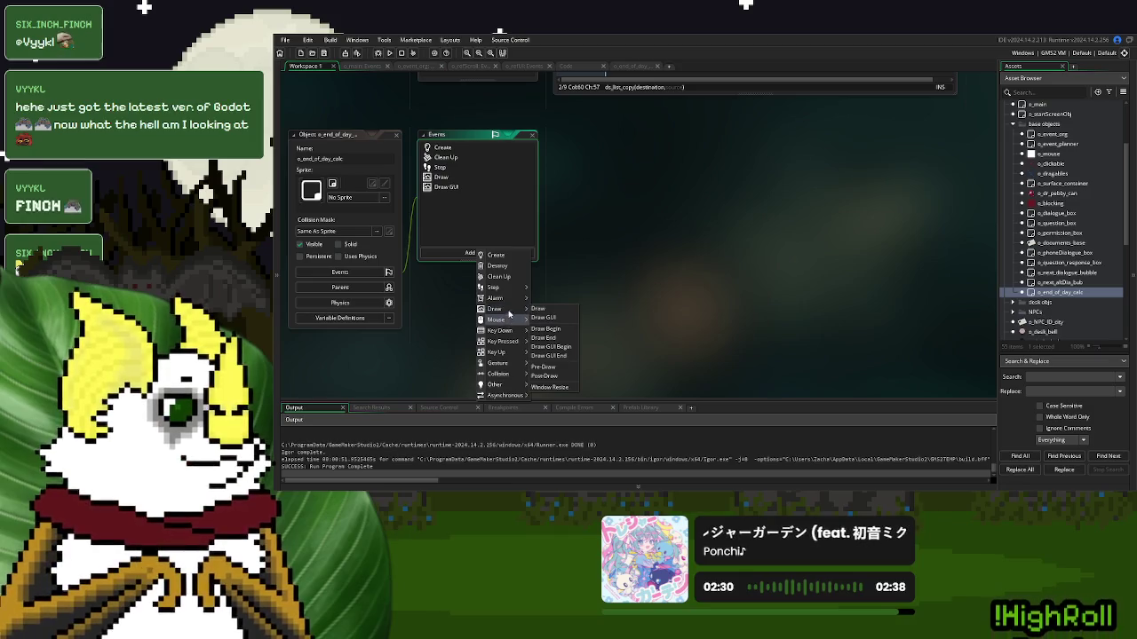
left_click(544, 295)
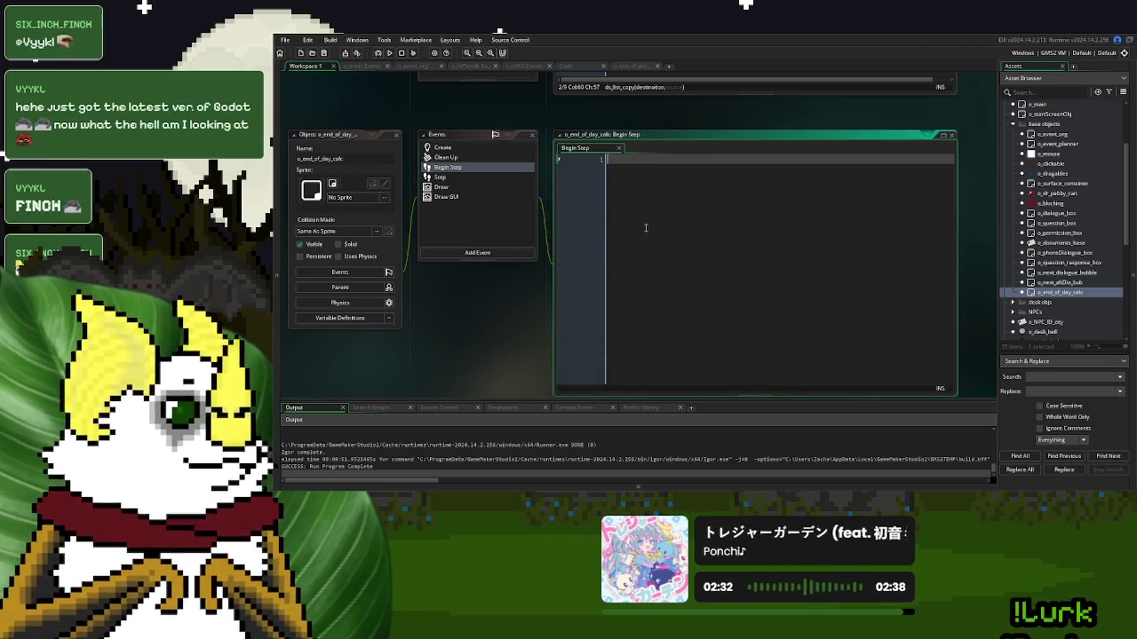
double_click(578, 151)
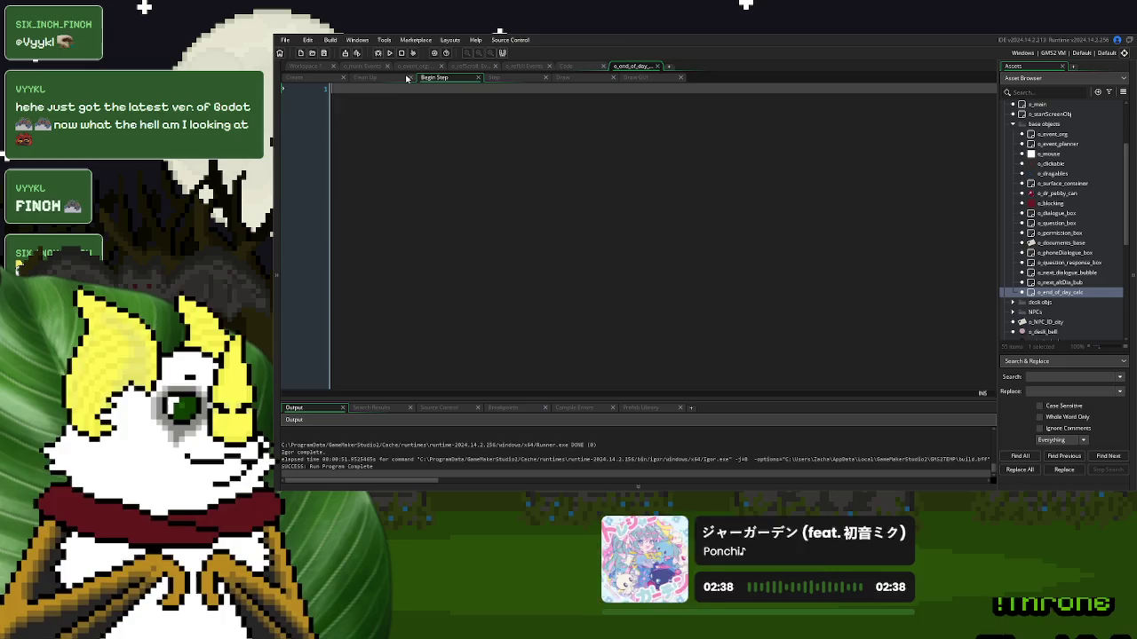
Review the Create event's EOD_BEFORE/EOD_AFTER storage calls, then open the Step event's after-cutscene handler line
left_click(294, 77)
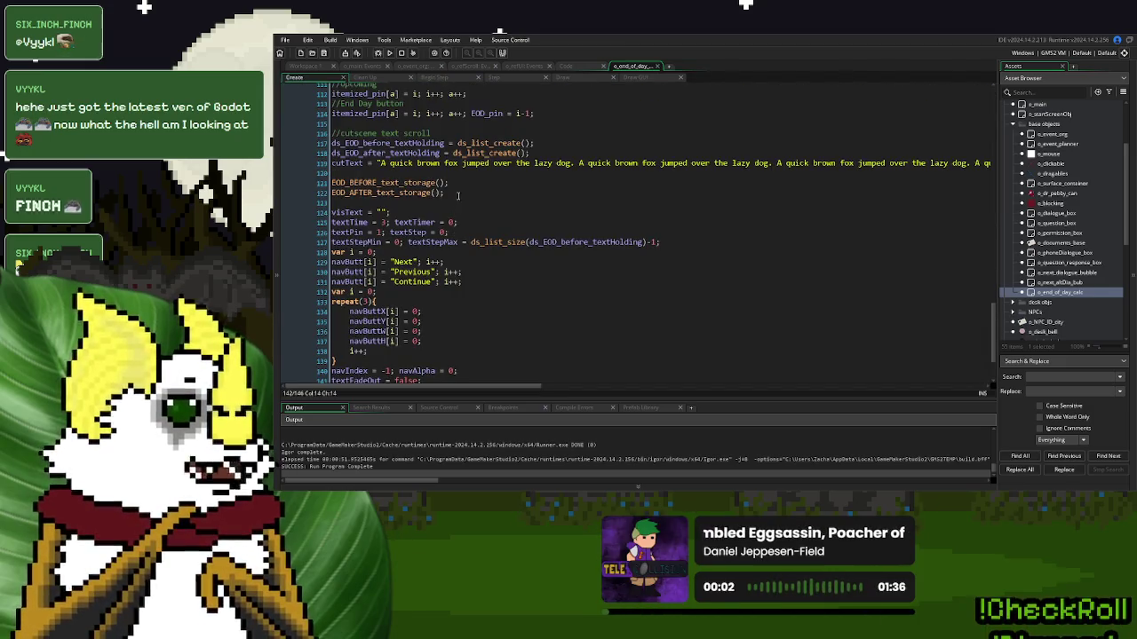
left_click_drag(459, 196, 326, 183)
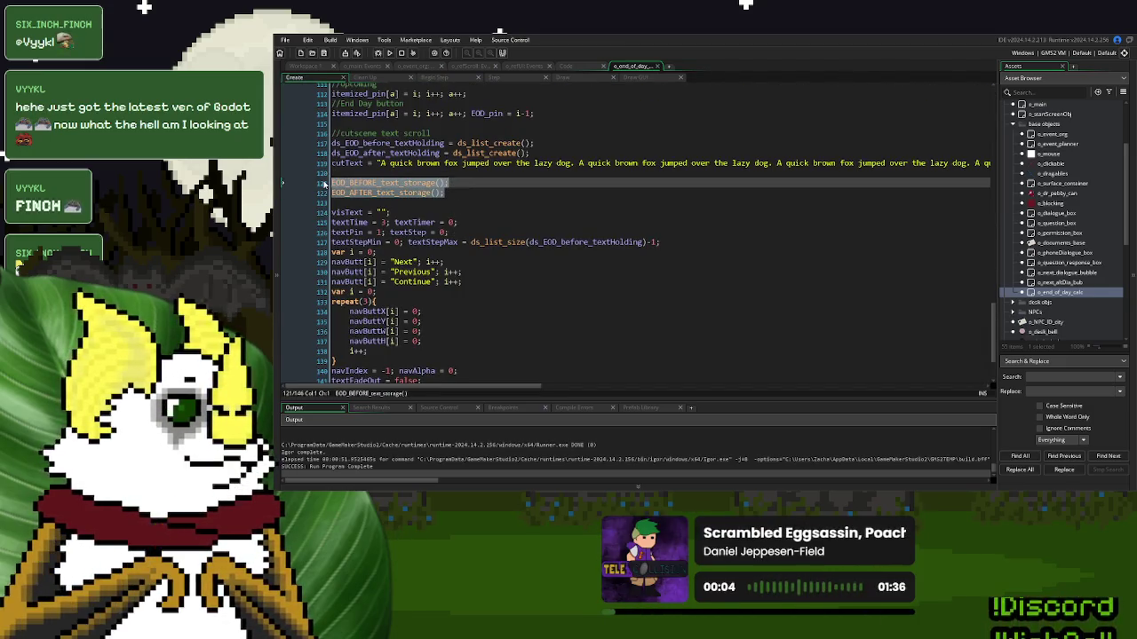
left_click(513, 195)
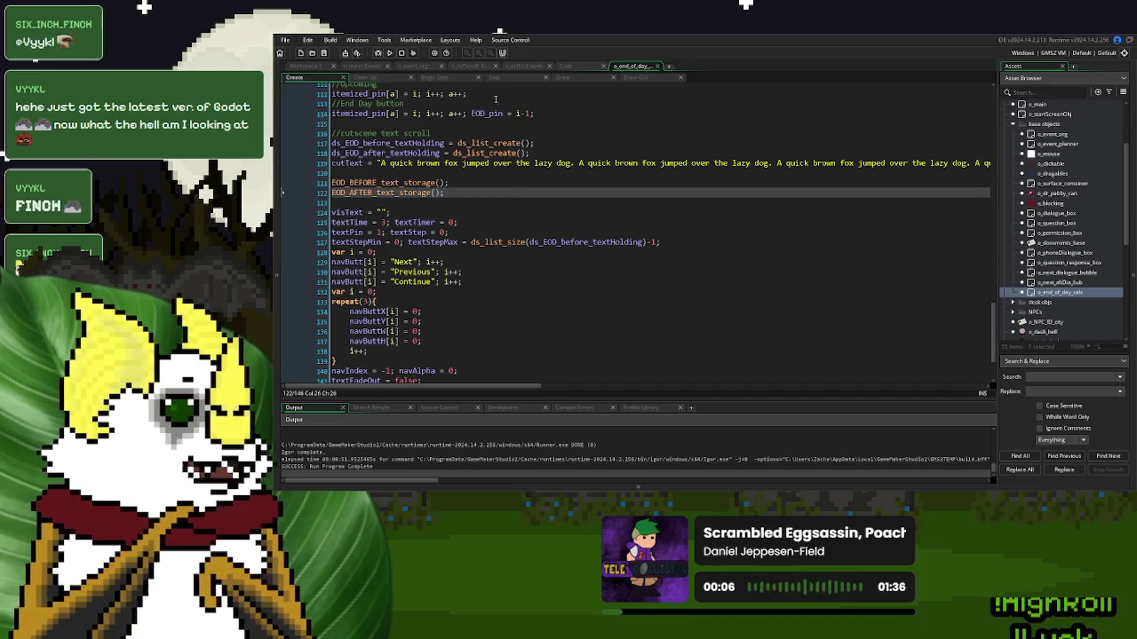
left_click(460, 75)
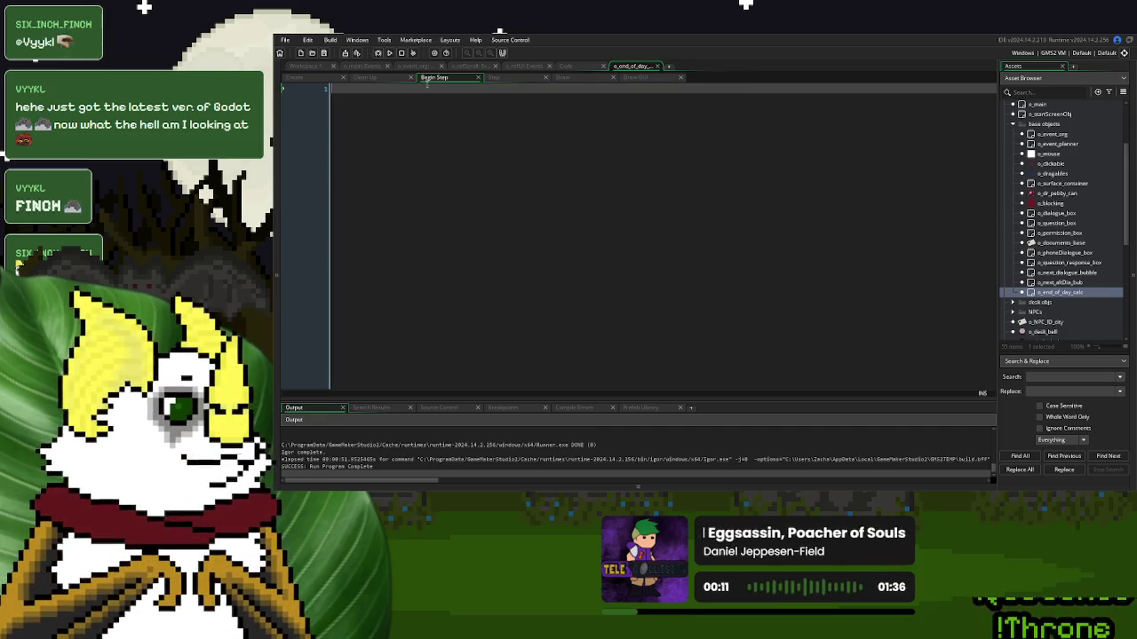
left_click(534, 78)
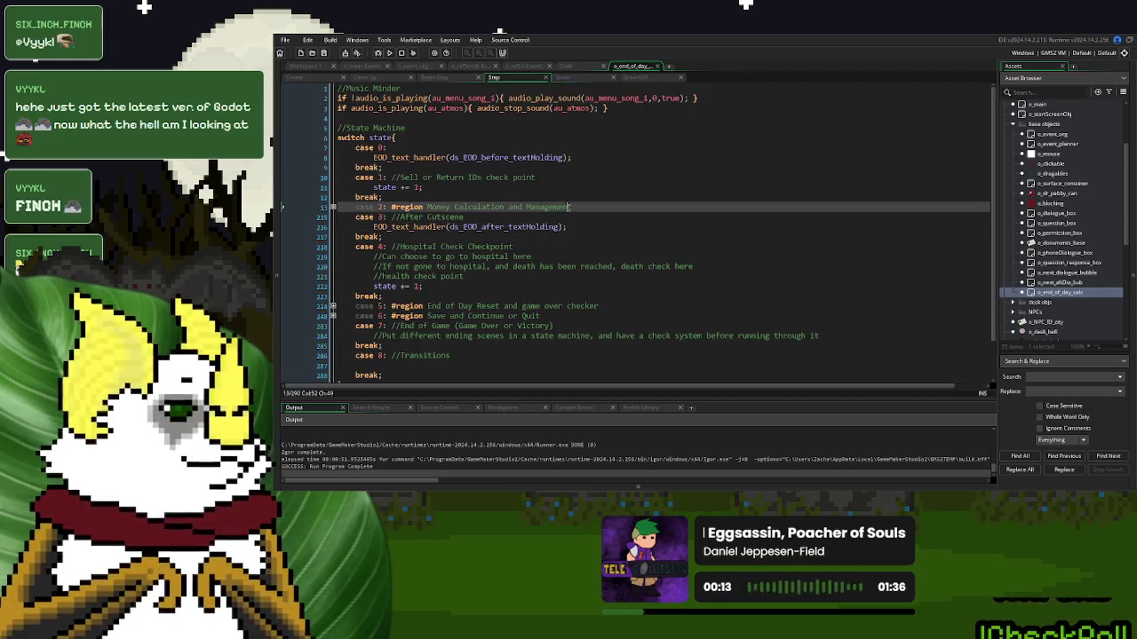
left_click(571, 227)
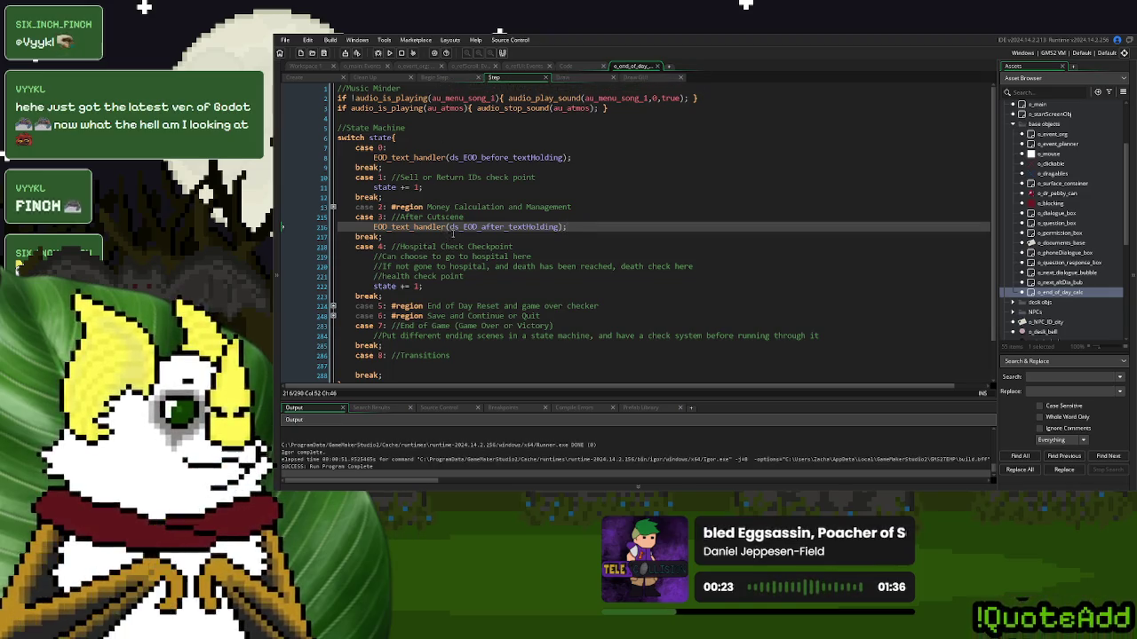
Copy the Step event's switch state machine and paste it into Begin Step
scroll(533, 267, "down", 2)
left_click(343, 348)
mouse_move(345, 338)
left_mouse_down()
mouse_move(337, 89)
mouse_move(337, 142)
left_mouse_up()
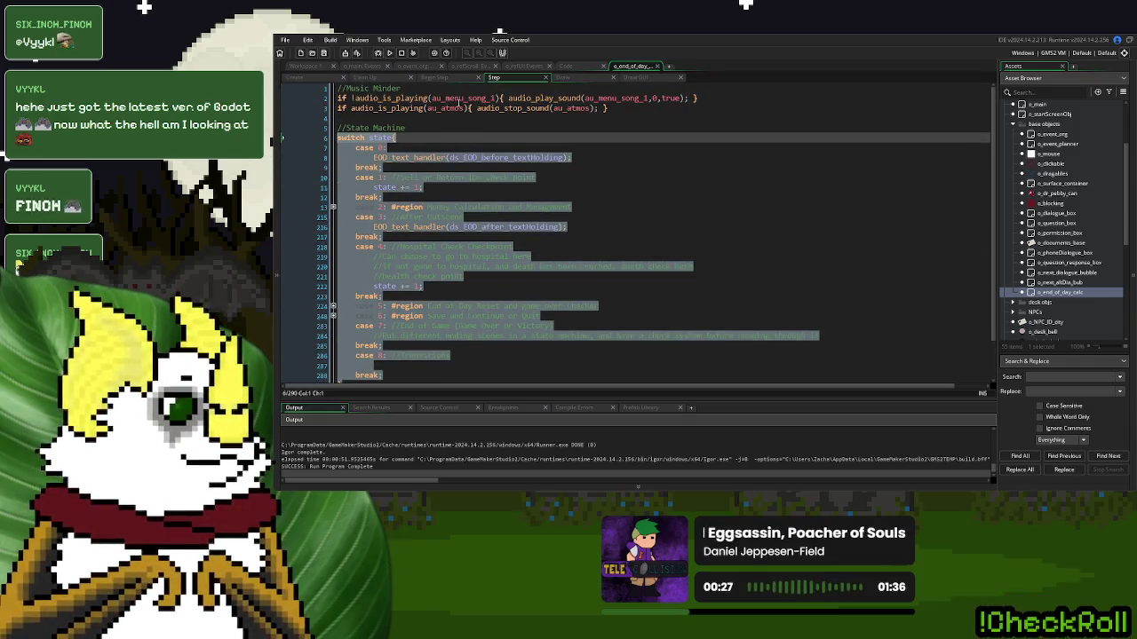
left_click(446, 77)
key("ctrl+v")
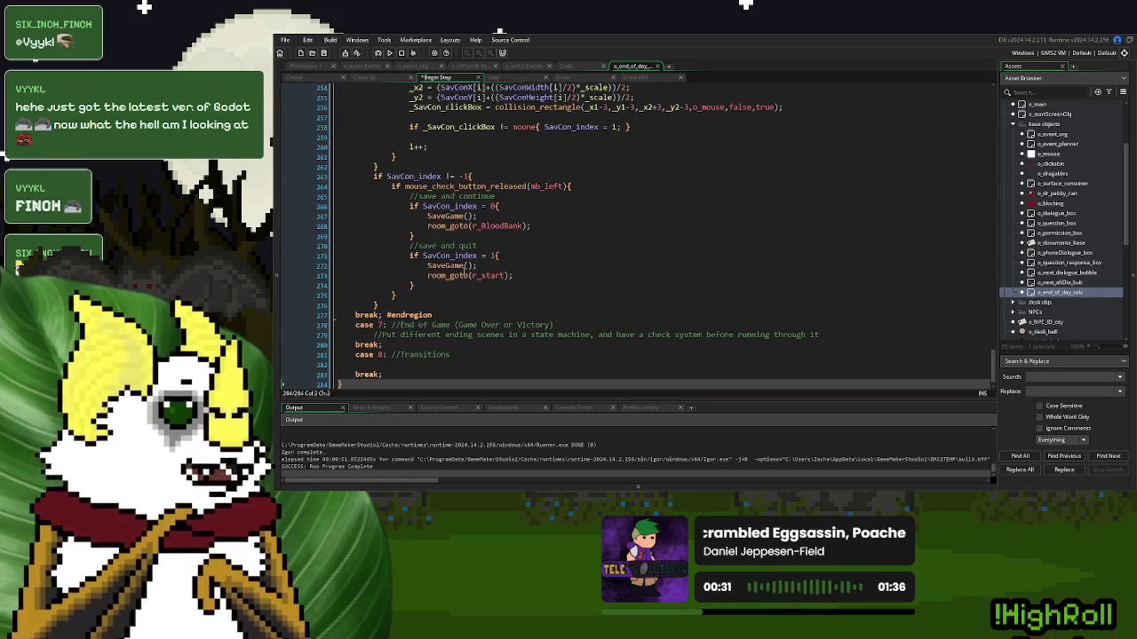
Delete the case 6 save-and-continue code and the #endregion markers after cases 5 and 6
mouse_move(436, 314)
left_mouse_down()
mouse_move(387, 315)
mouse_move(381, 334)
mouse_move(821, 335)
left_mouse_up()
key("Delete")
key("Delete")
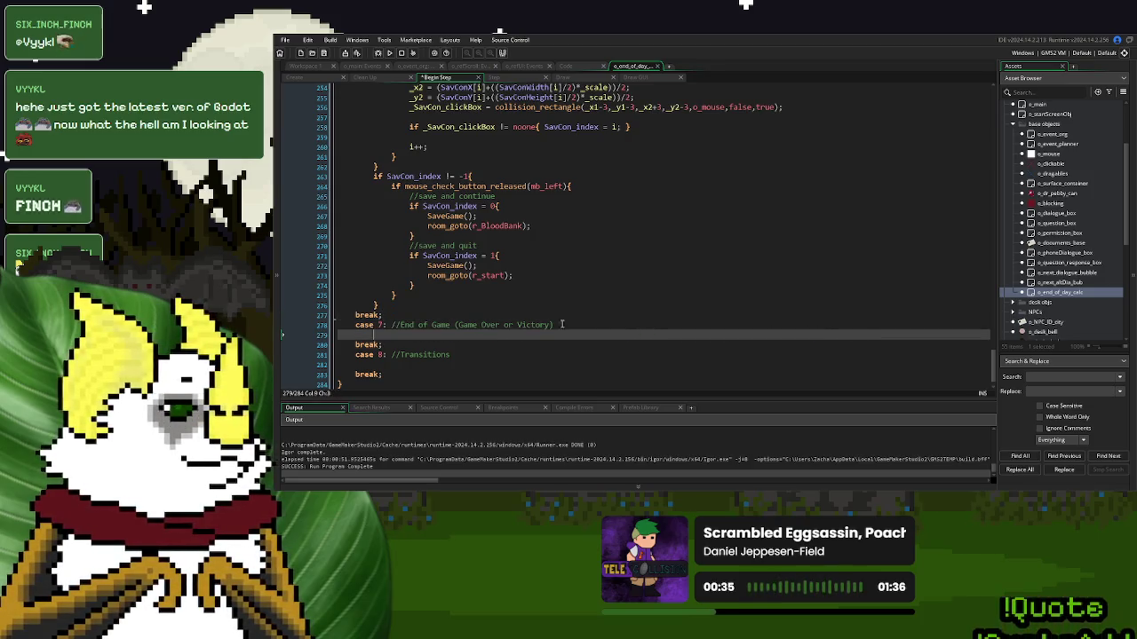
mouse_move(389, 307)
left_mouse_down()
mouse_move(396, 78)
mouse_move(411, 399)
mouse_move(412, 379)
left_mouse_up()
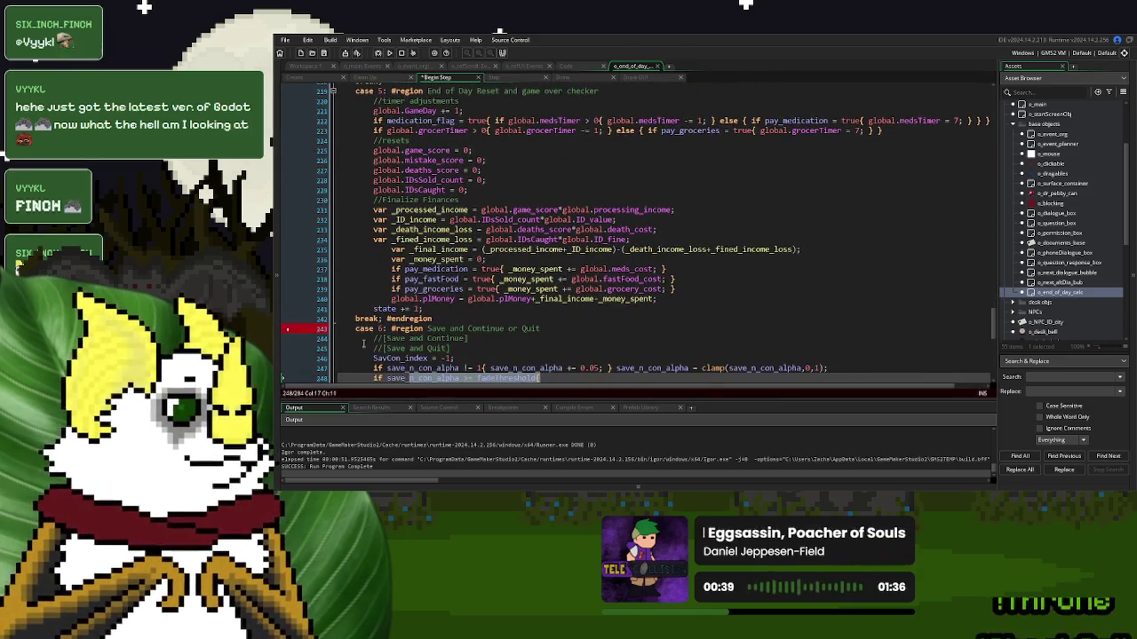
scroll(537, 242, "down", 3)
left_click(389, 239)
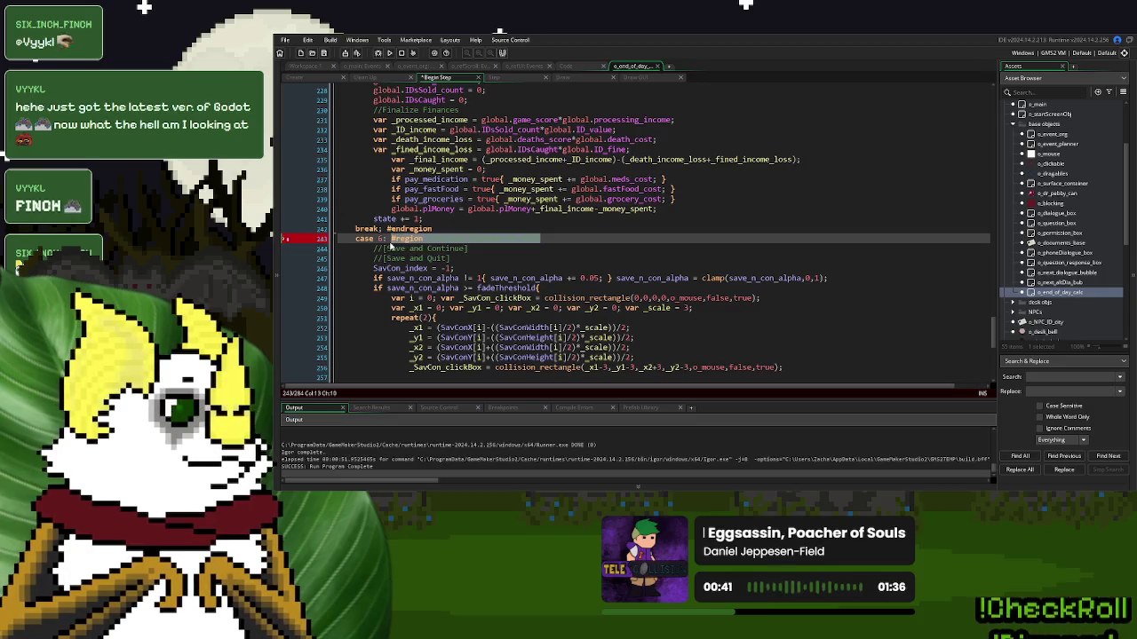
scroll(382, 248, "down", 10)
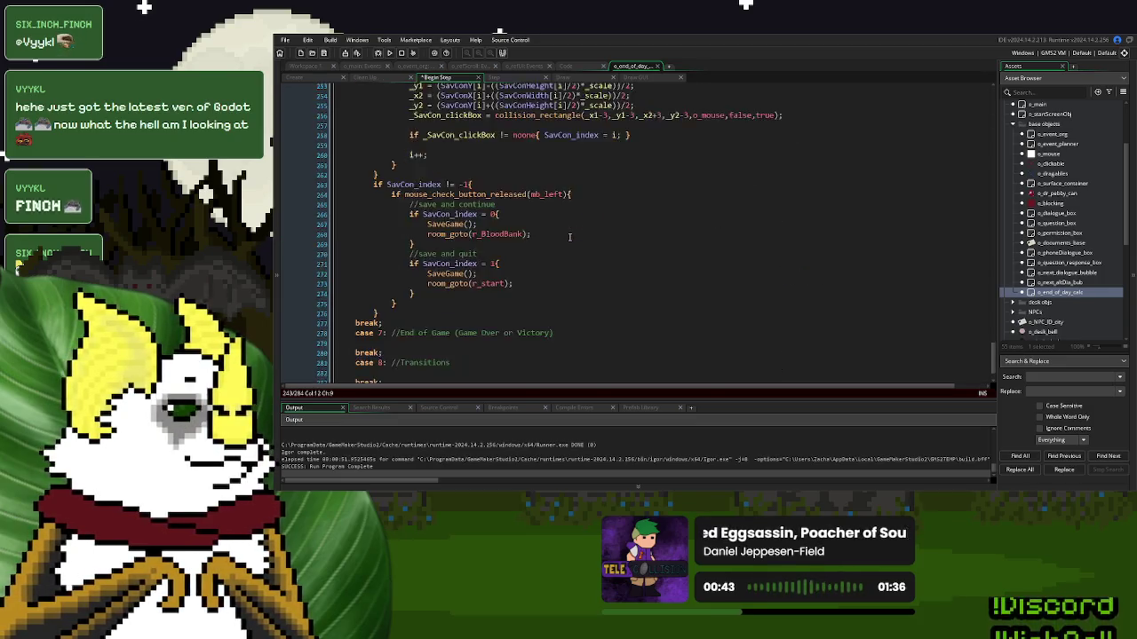
mouse_move(397, 276)
left_mouse_down()
mouse_move(388, 107)
mouse_move(373, 118)
left_mouse_up()
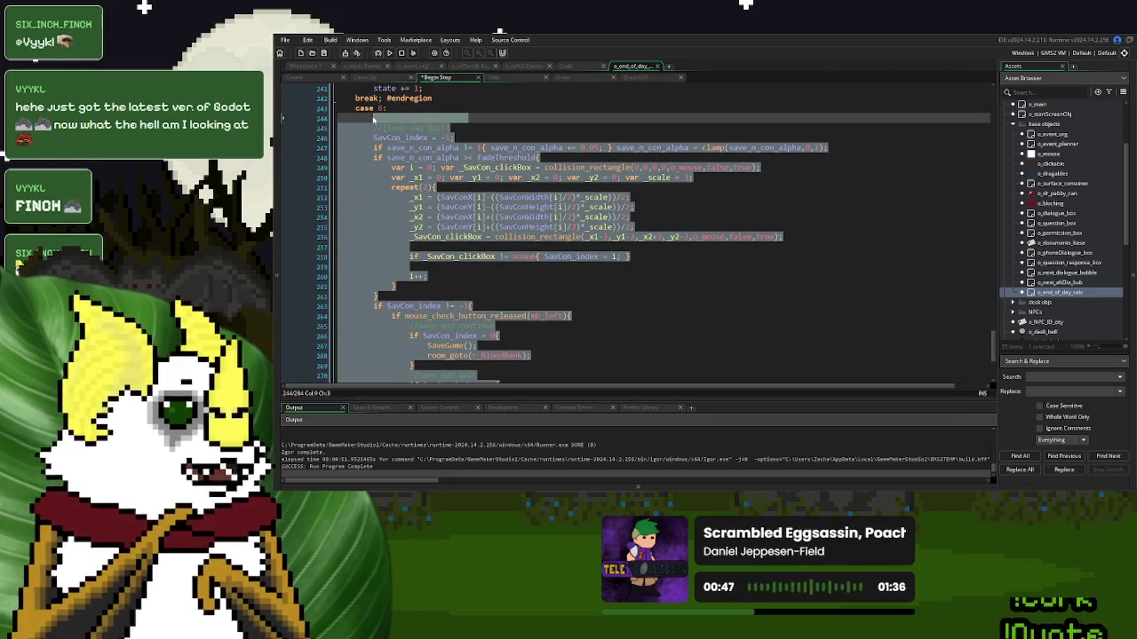
key("Delete")
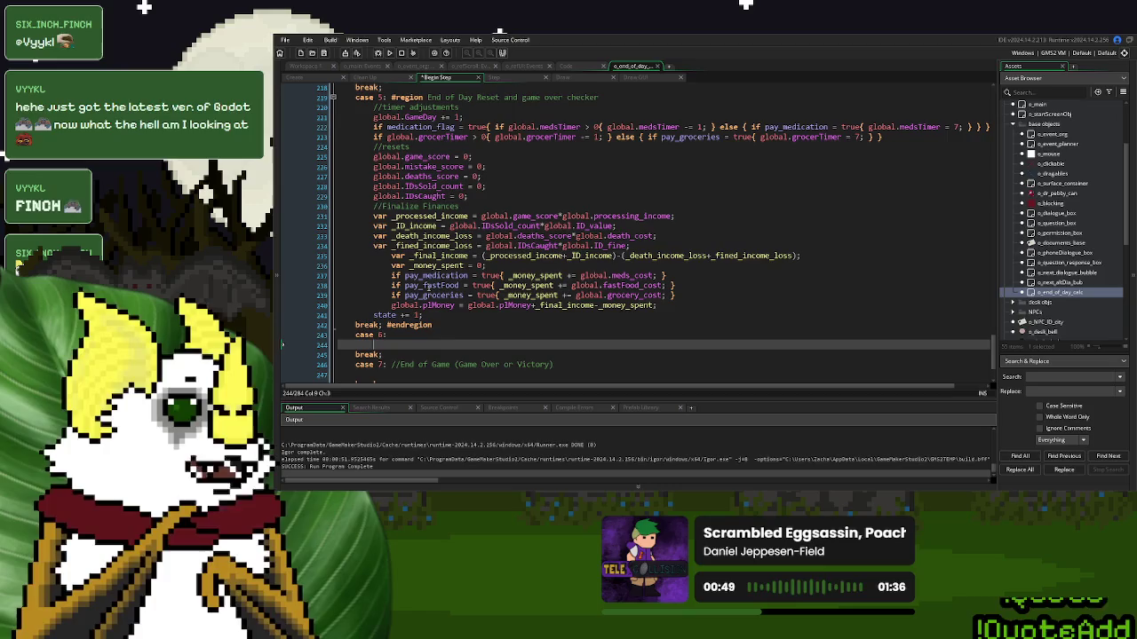
mouse_move(433, 325)
left_mouse_down()
mouse_move(373, 325)
mouse_move(383, 325)
mouse_move(342, 106)
left_mouse_up()
key("BackSpace")
Remove the case 5 reset code and label, case 4 hospital checkpoint code, and #endregion before case 3
key("Delete")
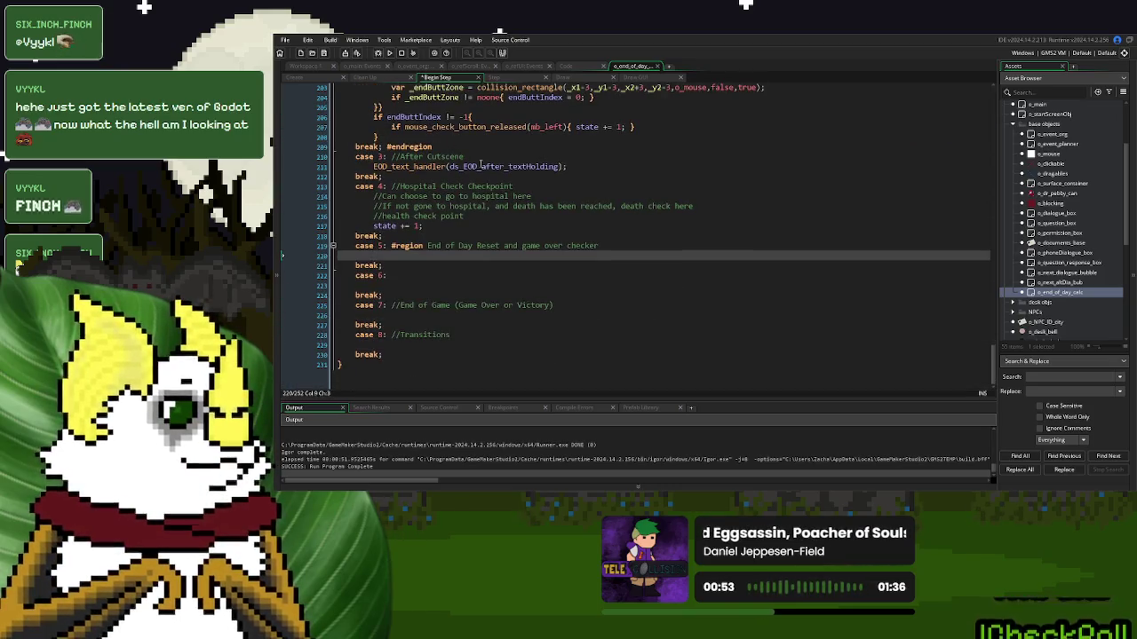
mouse_move(599, 246)
left_mouse_down()
mouse_move(386, 246)
mouse_move(374, 198)
left_mouse_up()
key("BackSpace")
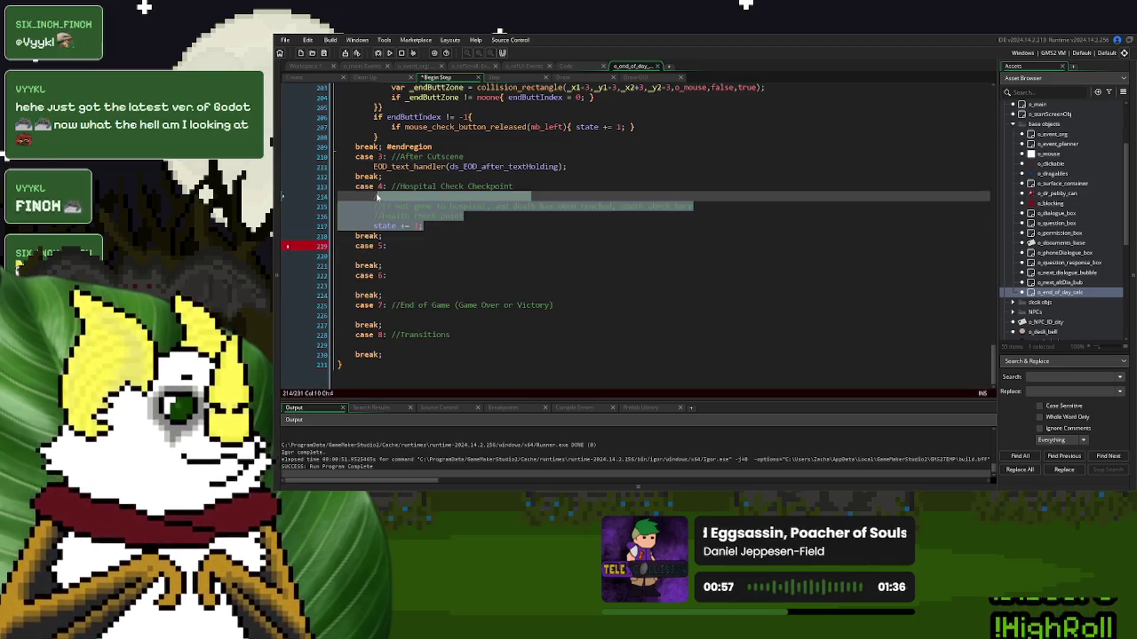
key("Delete")
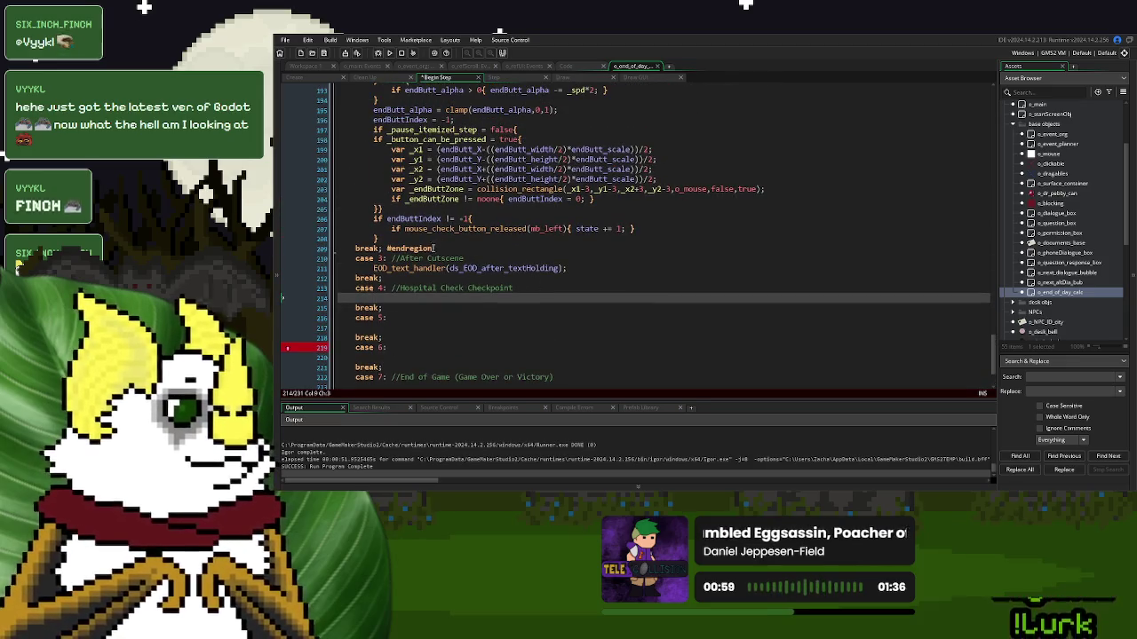
double_click(430, 248)
key("BackSpace")
key("BackSpace")
key("BackSpace")
Delete the money calculation block and its Money Calculation region label
scroll(389, 302, "up", 2)
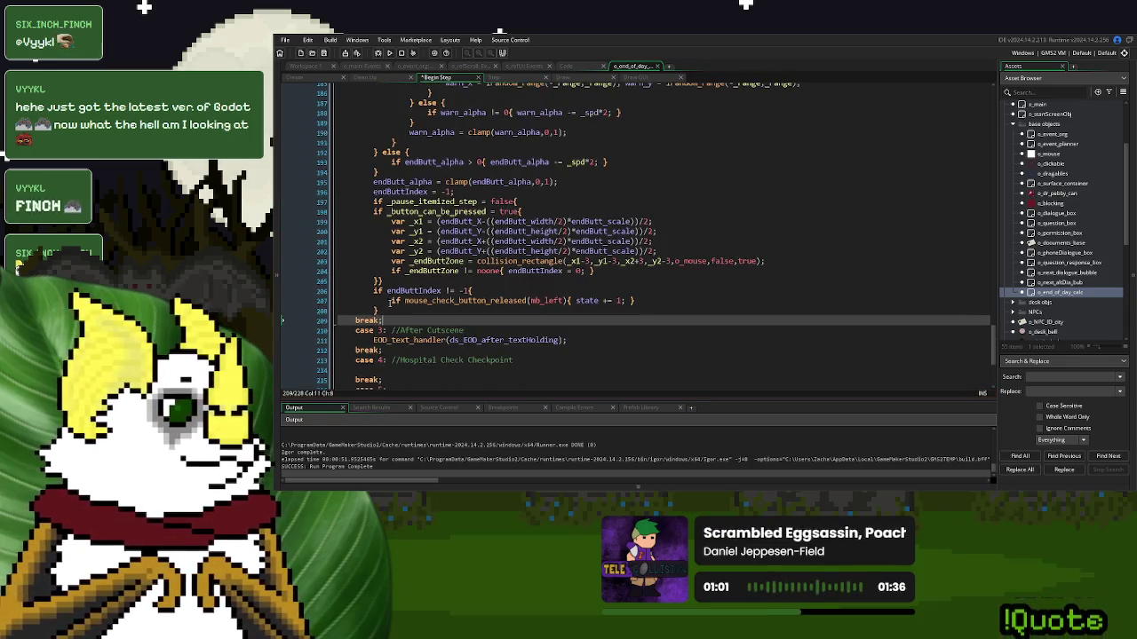
mouse_move(383, 320)
left_mouse_down()
mouse_move(436, 85)
mouse_move(391, 177)
mouse_move(369, 168)
left_mouse_up()
key("BackSpace")
mouse_move(574, 156)
left_mouse_down()
mouse_move(384, 157)
mouse_move(370, 138)
mouse_move(384, 128)
mouse_move(531, 127)
left_mouse_up()
key("BackSpace")
key("BackSpace")
Strip the After Cutscene, Hospital Check Checkpoint, End of Game and Transitions comments from the cases
key("BackSpace")
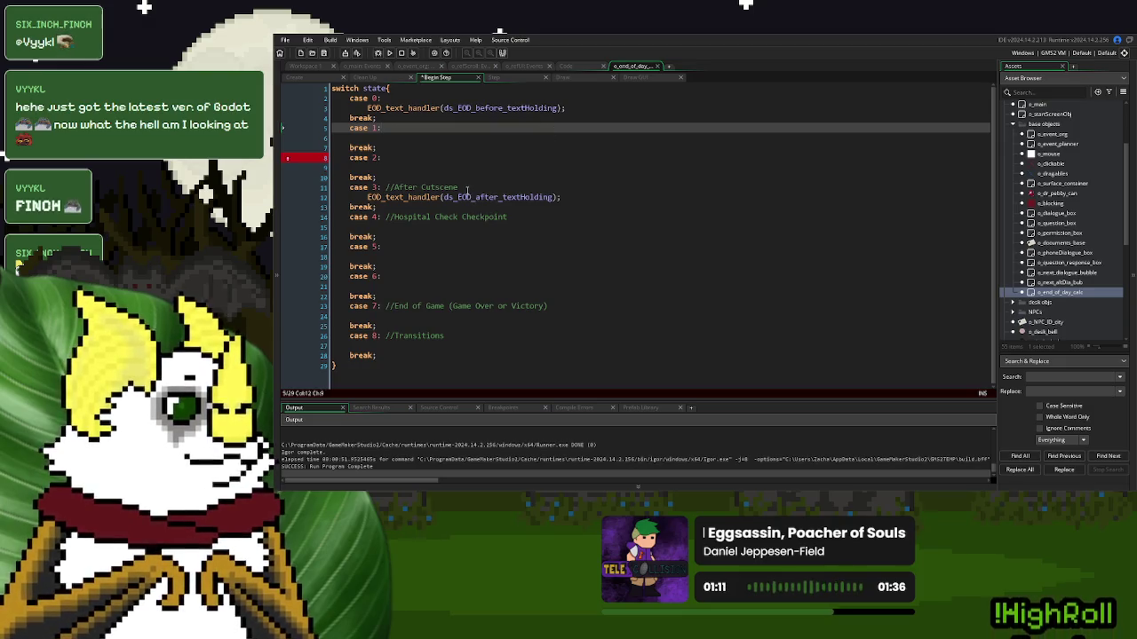
left_click_drag(467, 190, 382, 189)
key("BackSpace")
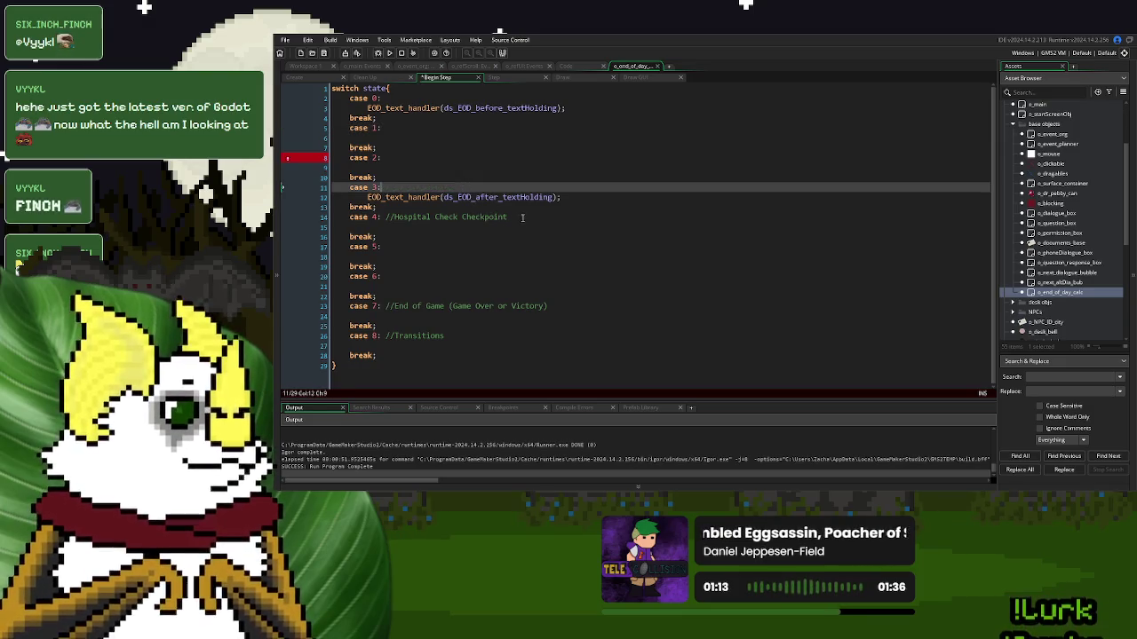
left_click_drag(522, 217, 382, 218)
key("BackSpace")
left_click(549, 306)
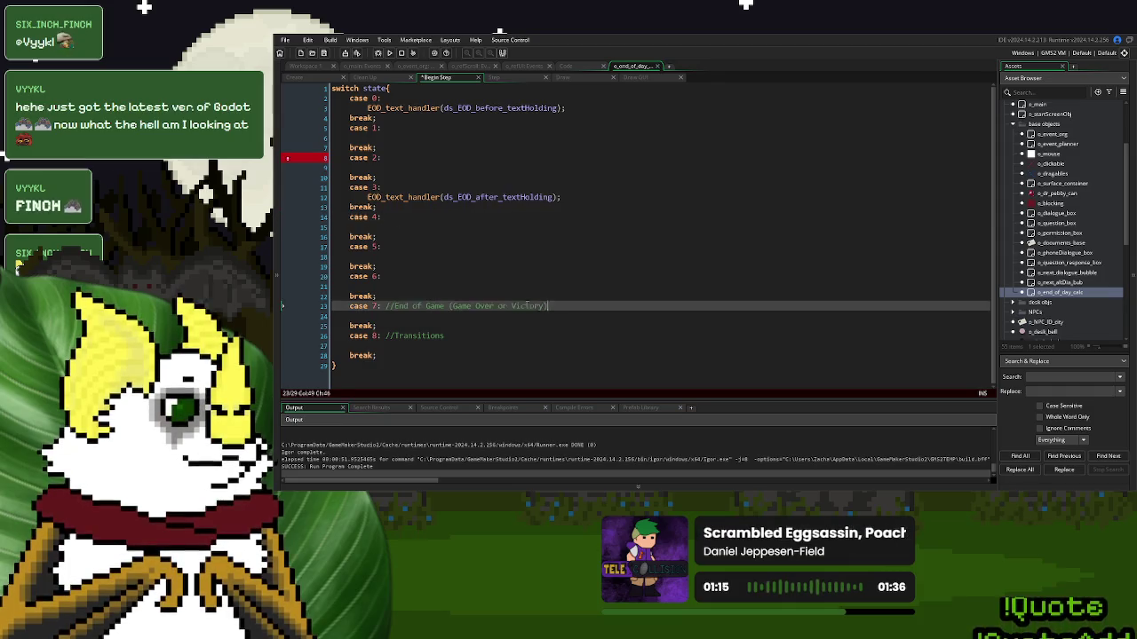
left_click_drag(549, 306, 383, 306)
key("BackSpace")
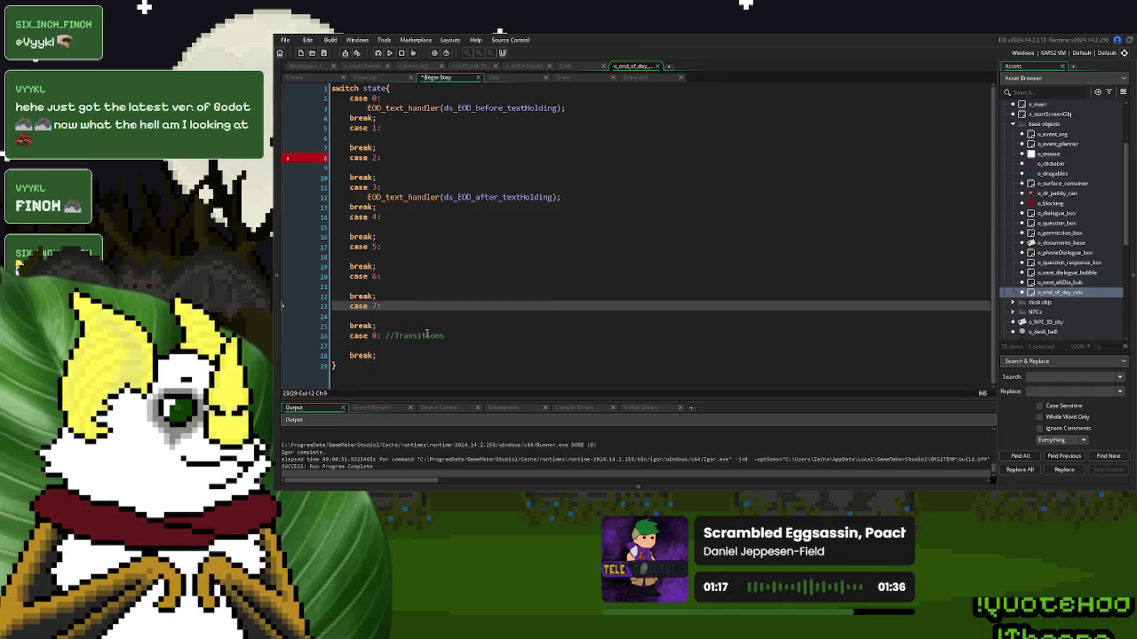
left_click_drag(464, 337, 382, 337)
key("BackSpace")
left_click(479, 231)
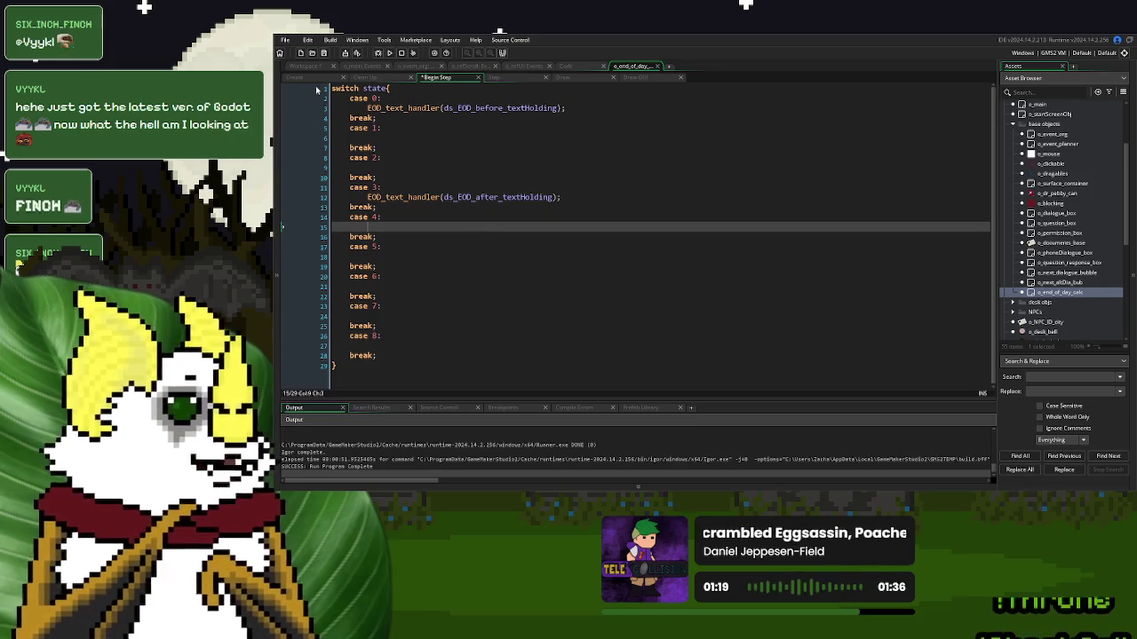
left_click(302, 79)
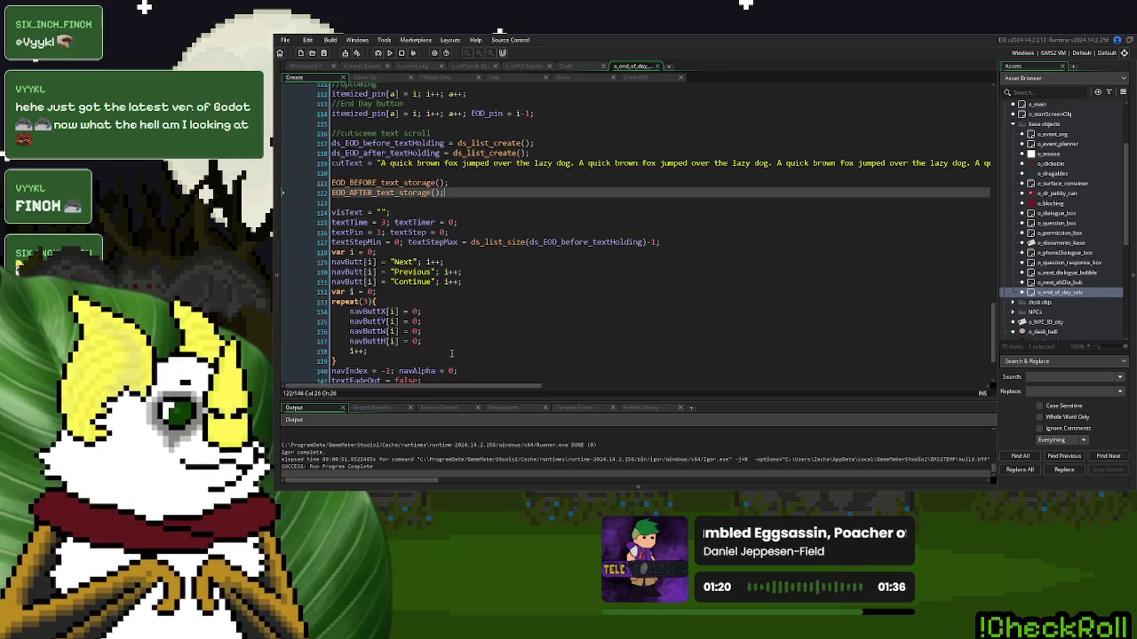
Replace the case 0 EOD_text_handler call with EOD_BEFORE_text_storage(); copied from Create
left_click(449, 194)
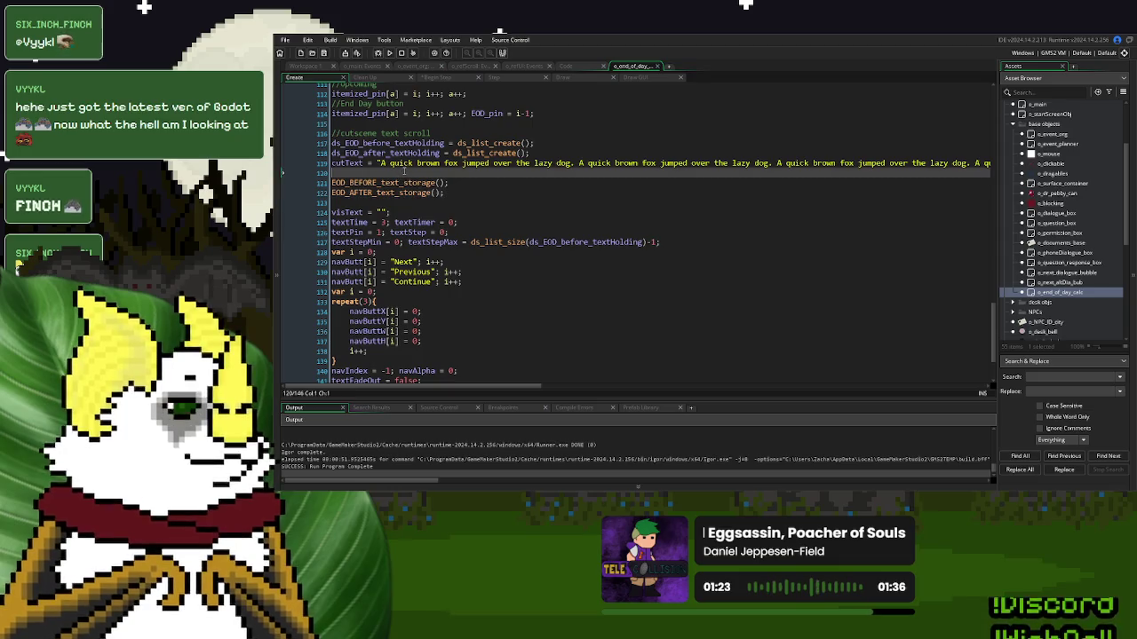
double_click(391, 183)
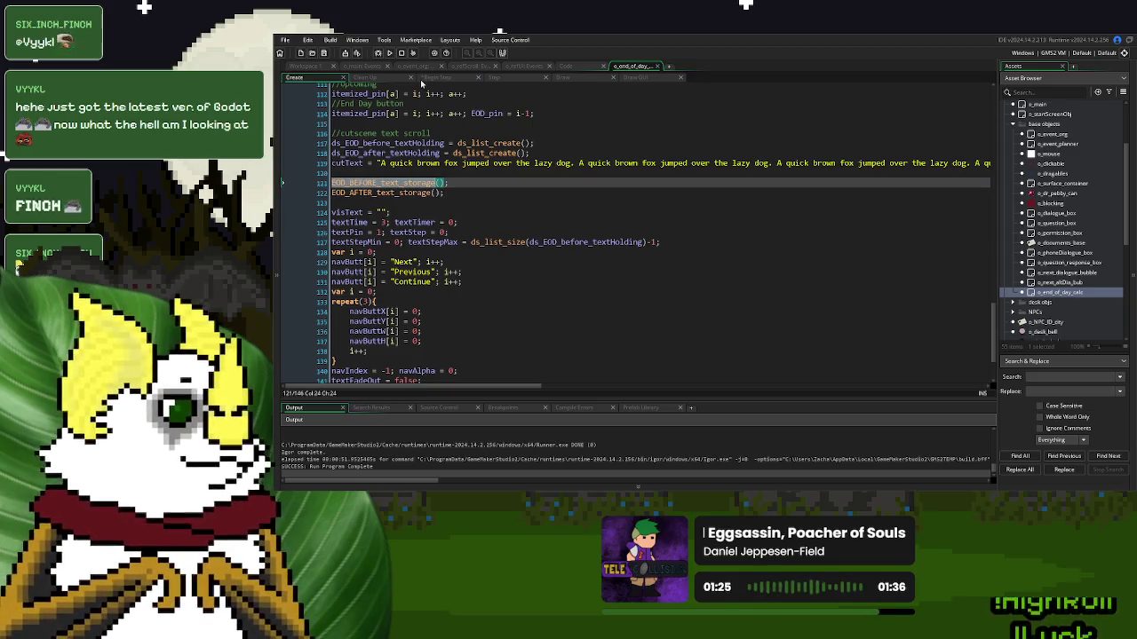
triple_click(456, 177)
key("ctrl+c")
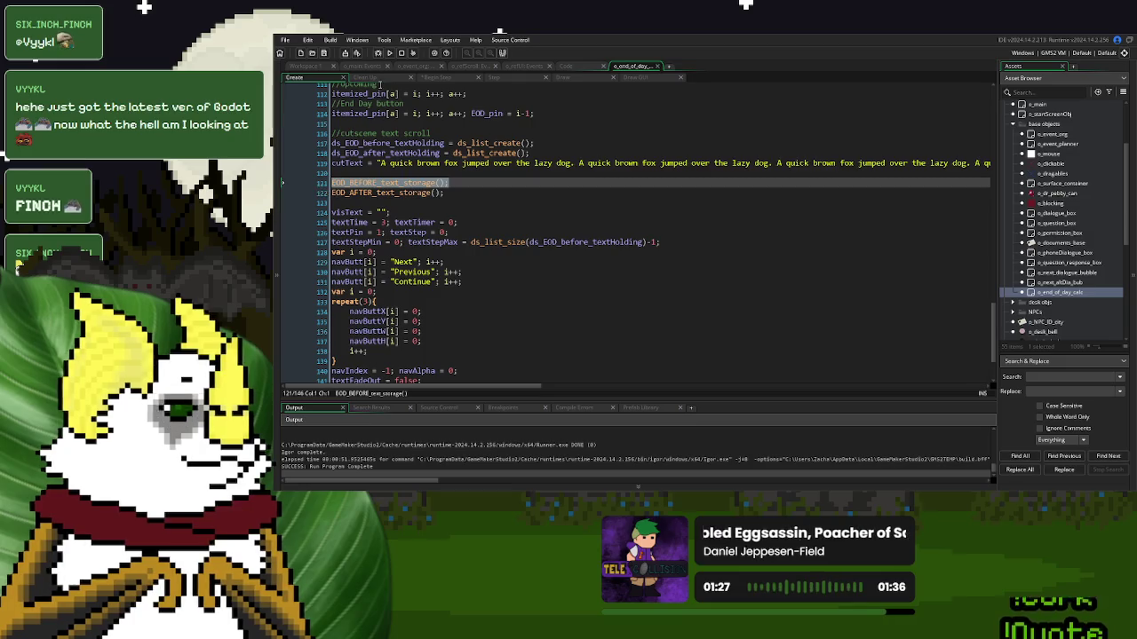
left_click(436, 78)
left_click_drag(565, 109, 366, 109)
key("ctrl+v")
Replace the case 3 handler line with EOD_AFTER_text_storage(); copied from Create
left_click(302, 78)
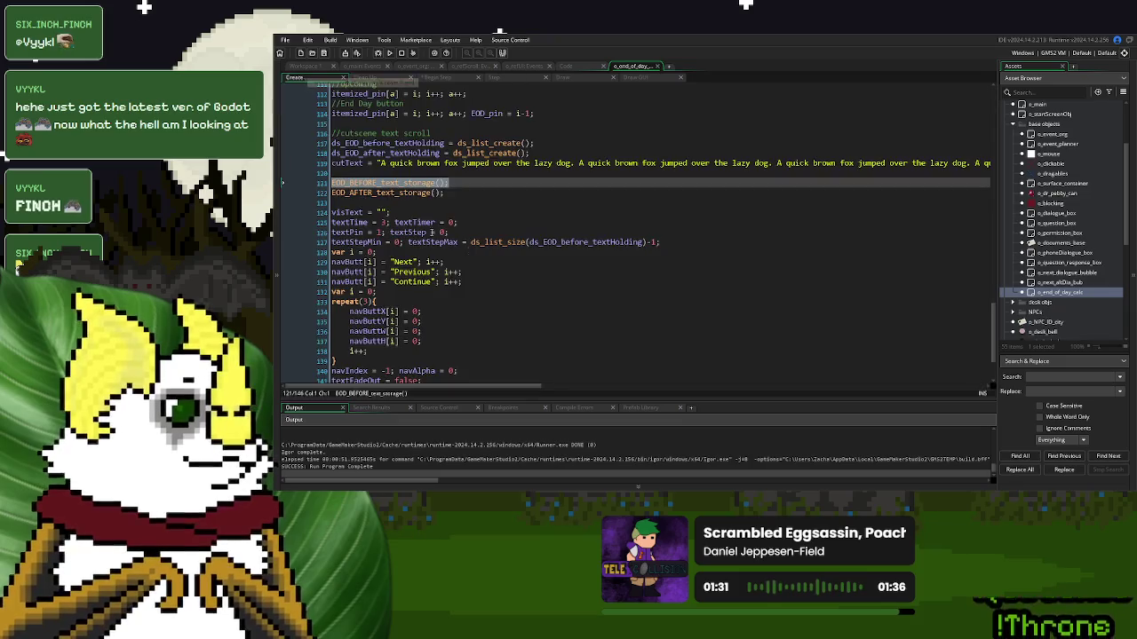
triple_click(448, 193)
key("ctrl+c")
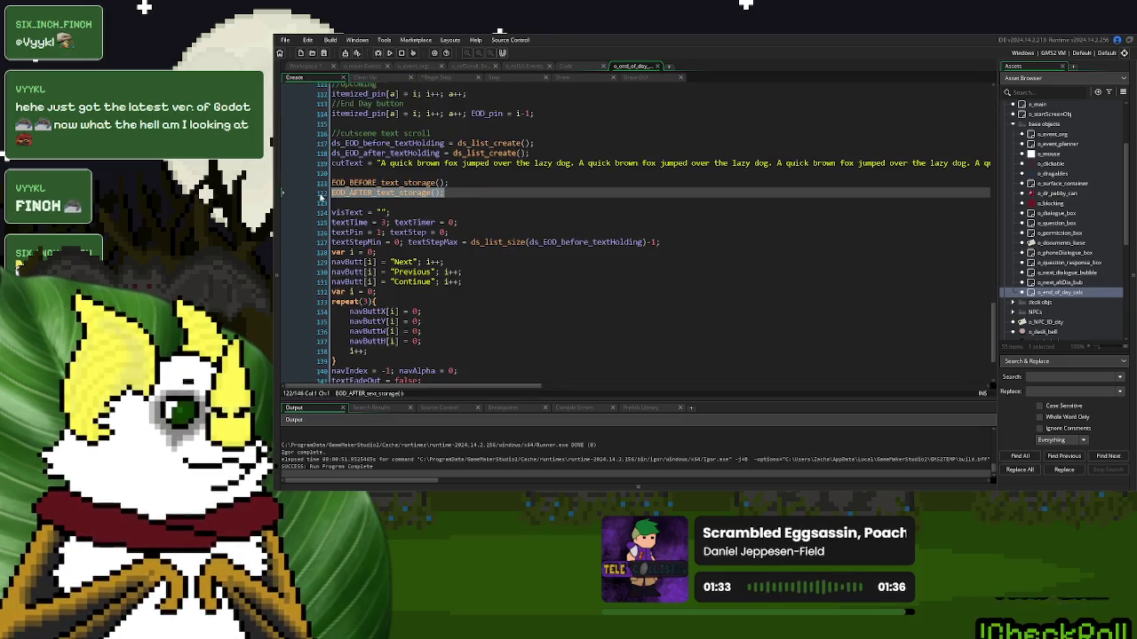
left_click(436, 77)
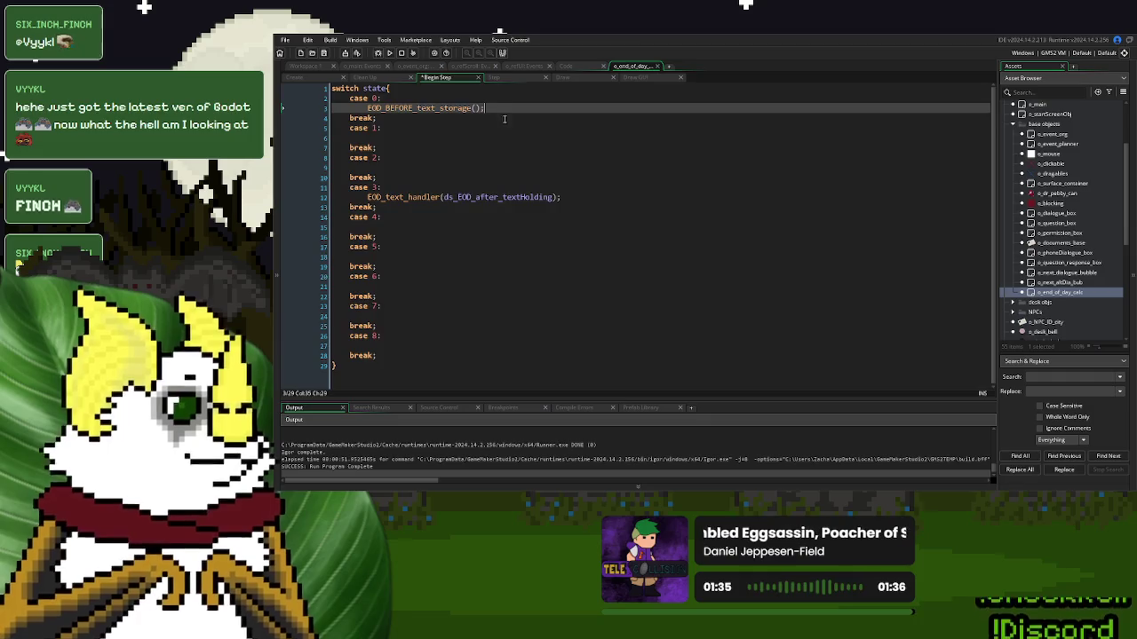
triple_click(573, 197)
key("ctrl+v")
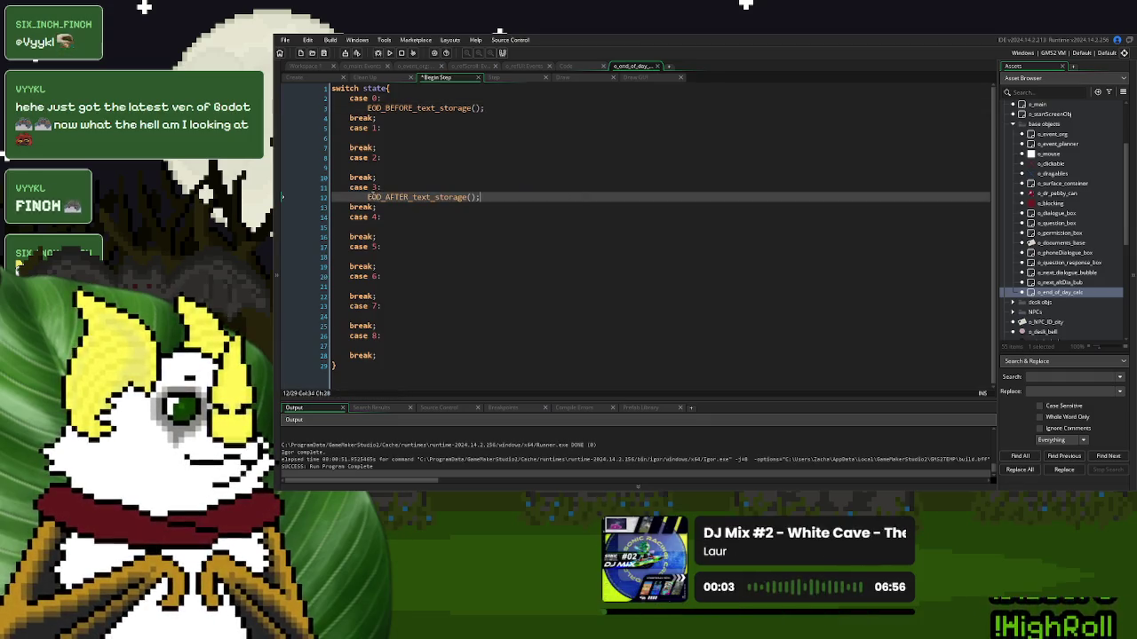
left_click(293, 77)
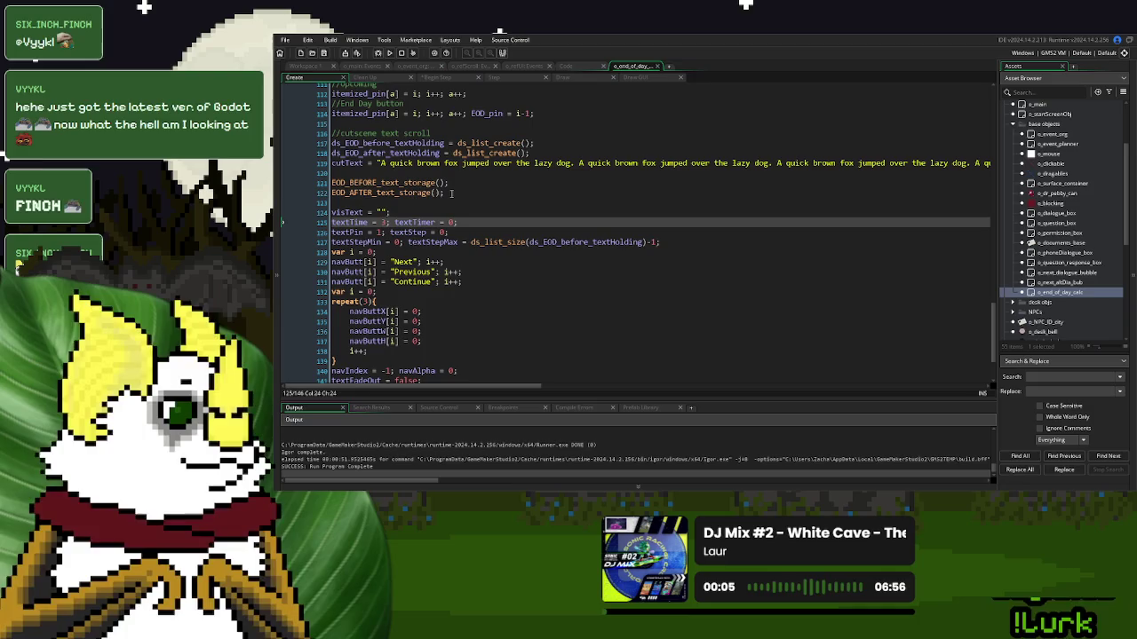
Comment out both storage calls in Create and add spawn_text = true; below them
left_click(332, 182)
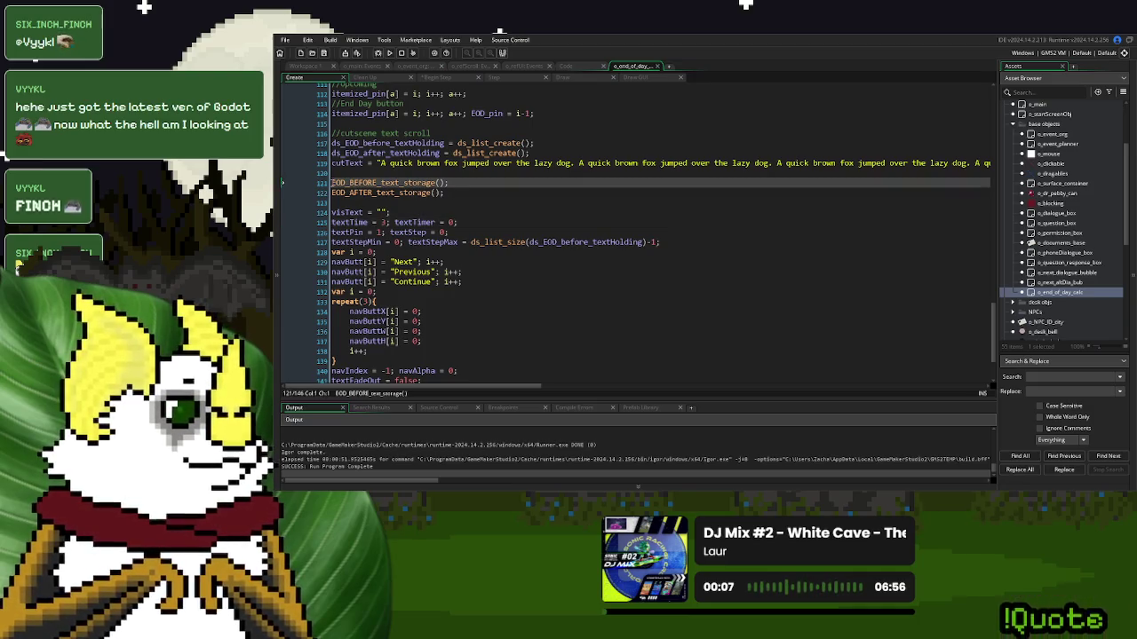
type("//")
key("Down")
key("Home")
type("//")
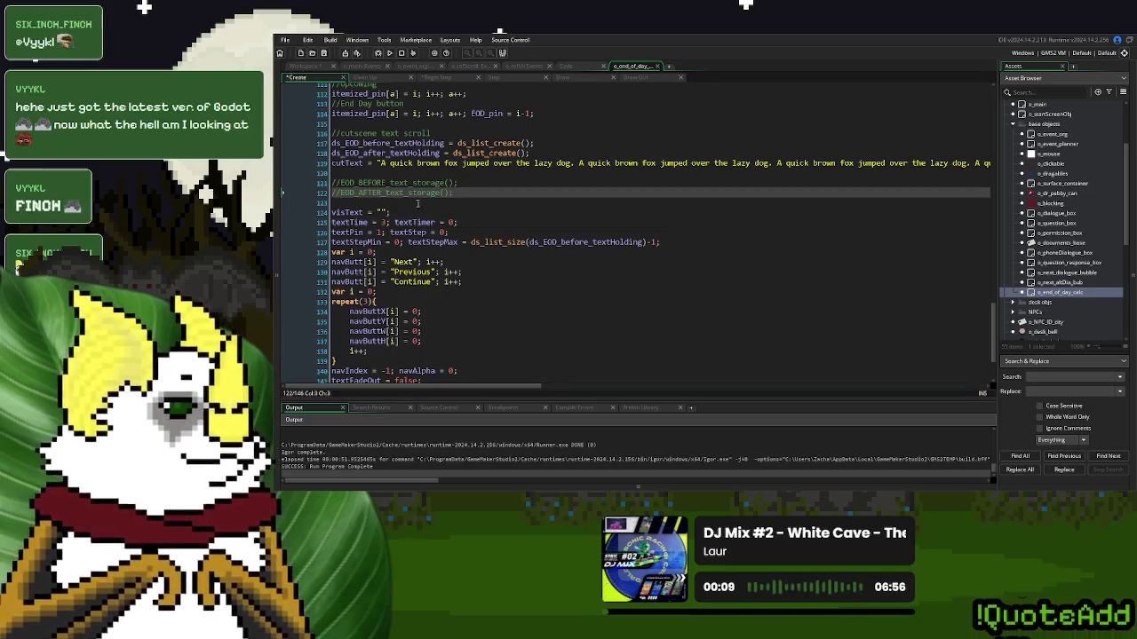
left_click(463, 190)
key("Return")
type("sp")
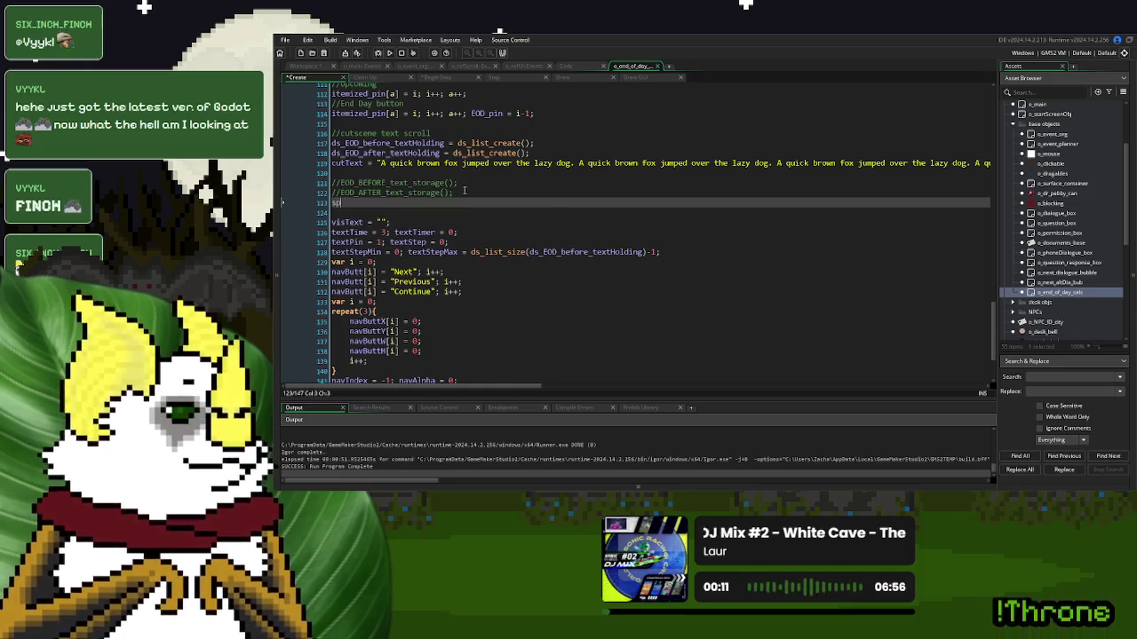
type("awn_text = tr")
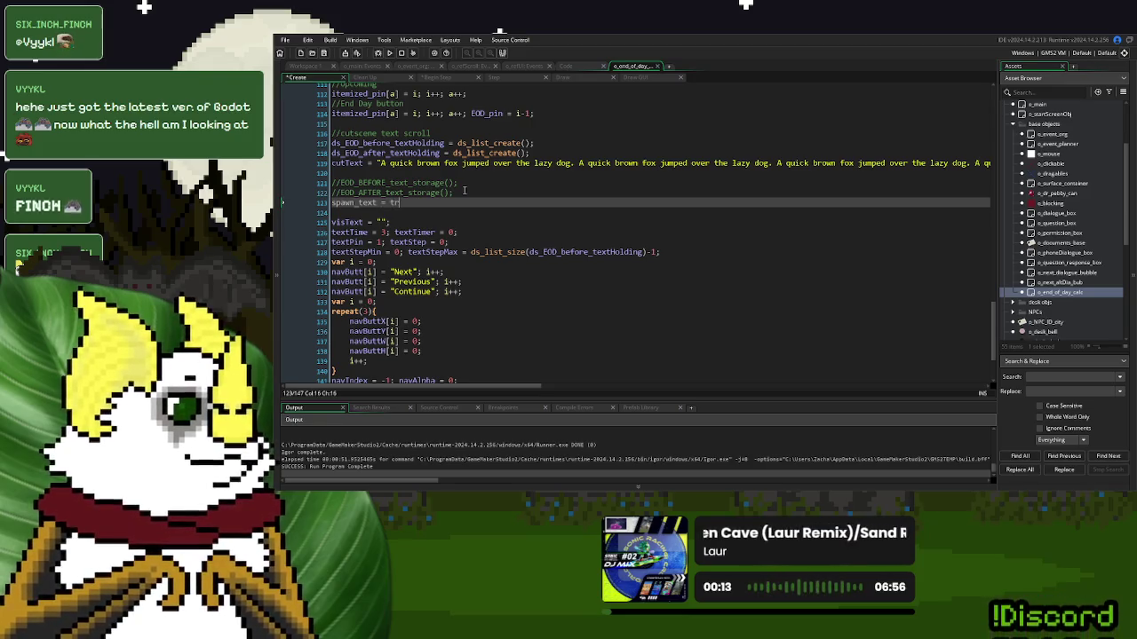
type("ue;")
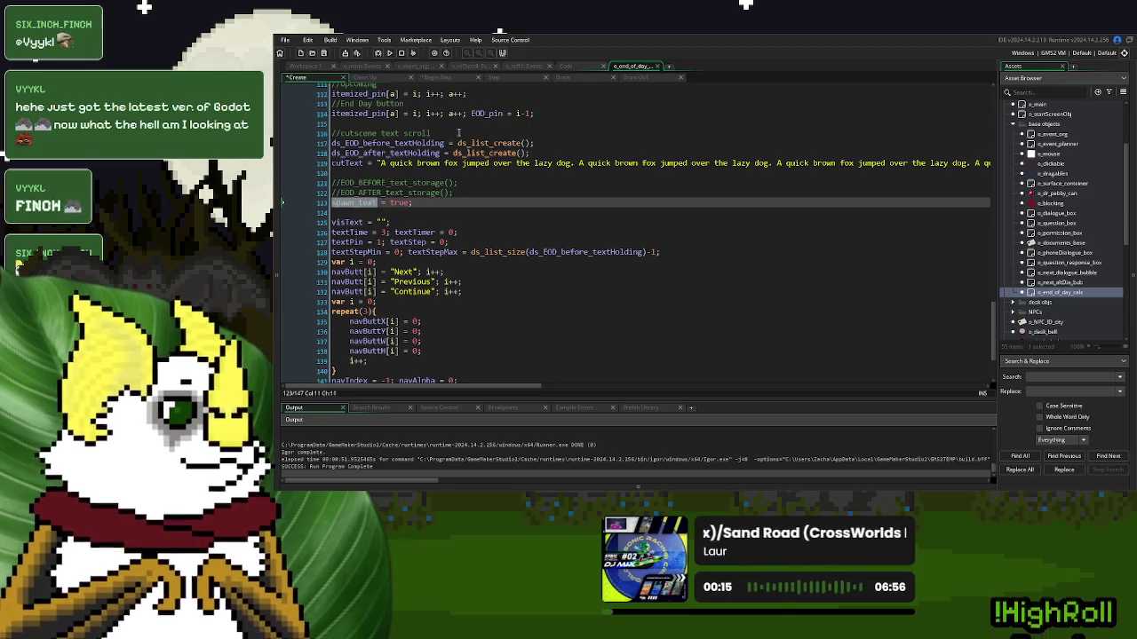
Wrap the case 0 and case 3 storage calls in Begin Step with if spawn_text = true{ … }
left_click(446, 79)
left_click(363, 108)
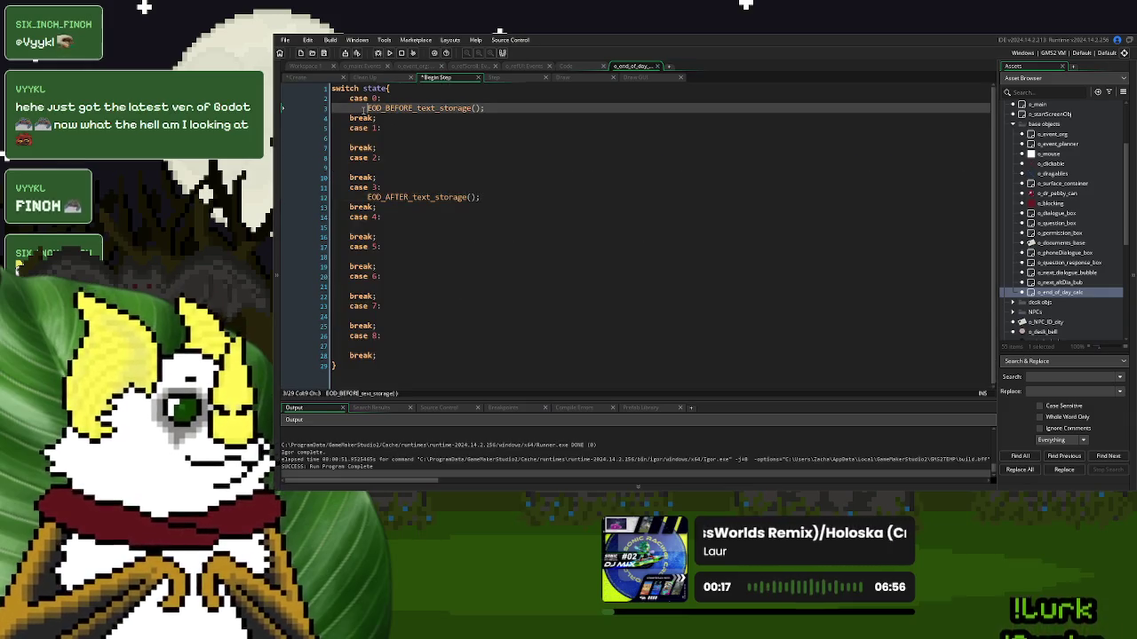
type("if spawn_text = true(")
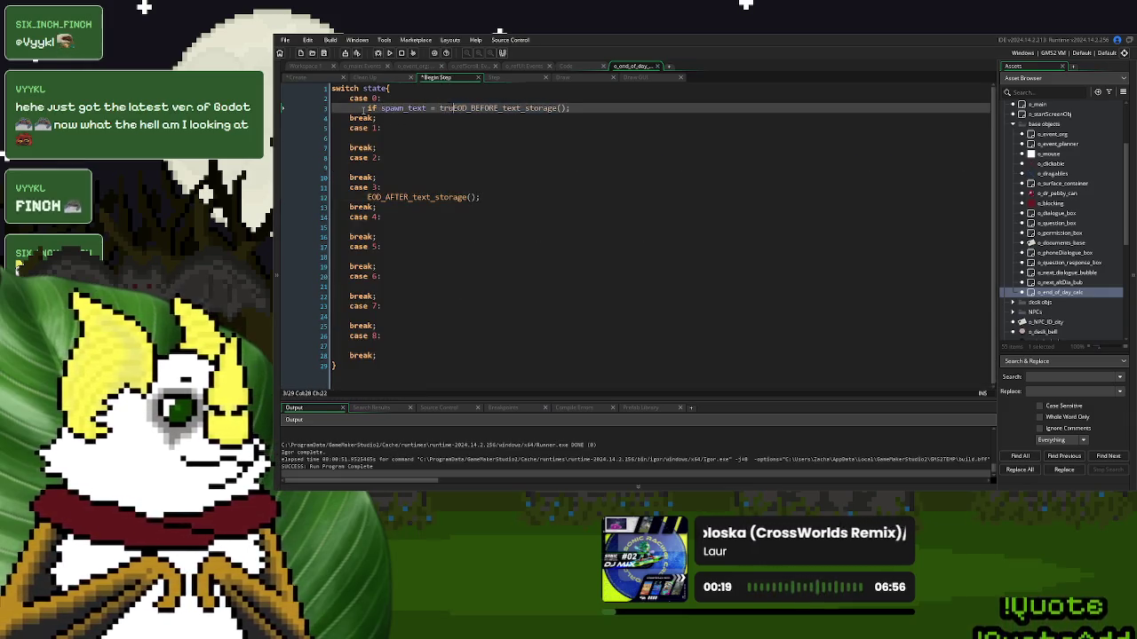
left_click(593, 107)
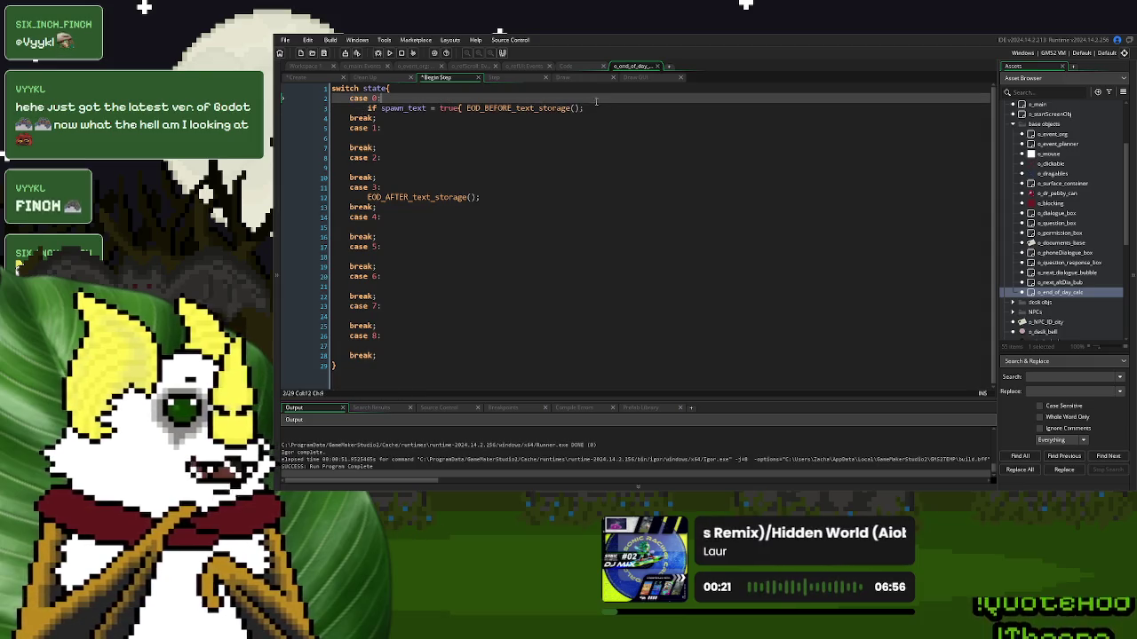
left_click_drag(466, 107, 368, 107)
key("ctrl+c")
left_click(366, 196)
key("ctrl+v")
left_click(598, 197)
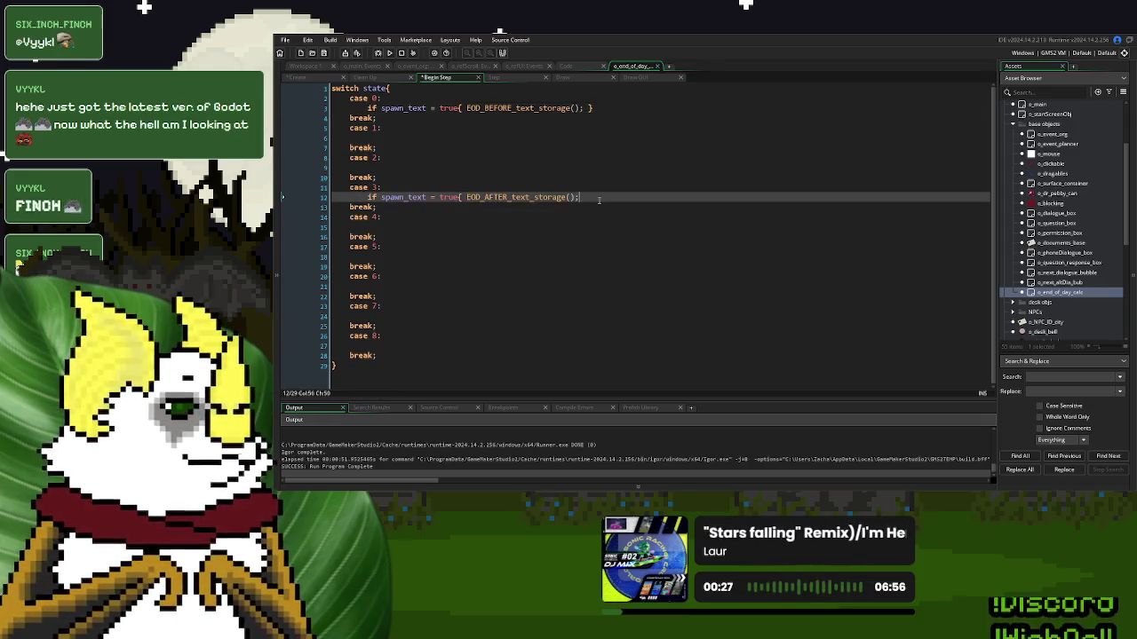
type("}")
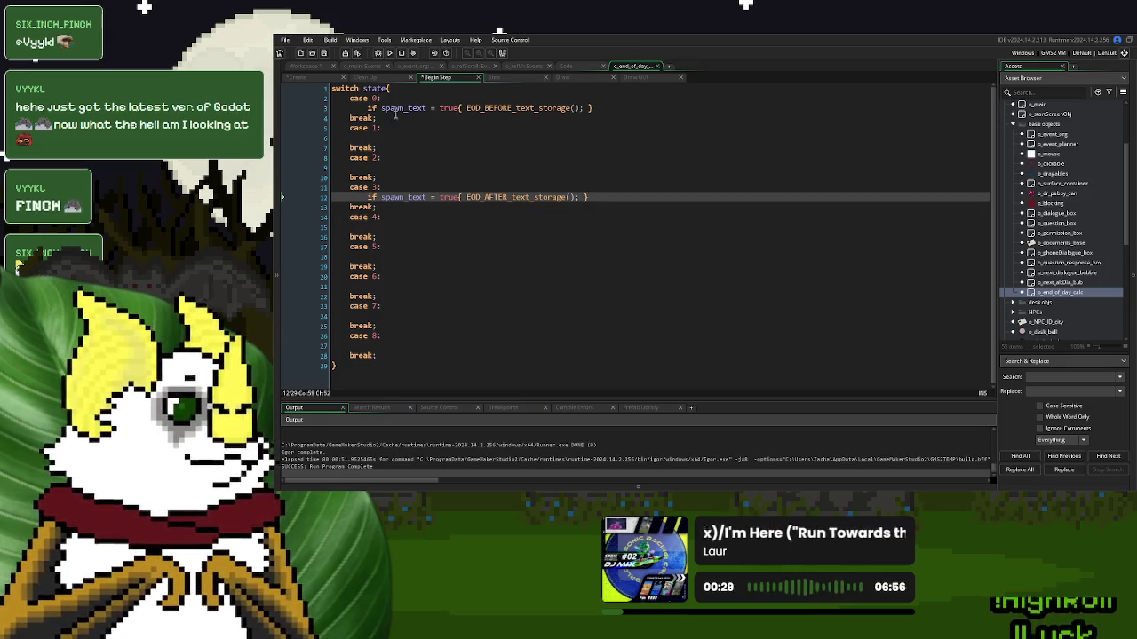
Add spawn_text = false; inside both spawn_text guards before the closing brace
left_click(396, 108)
left_click(584, 108)
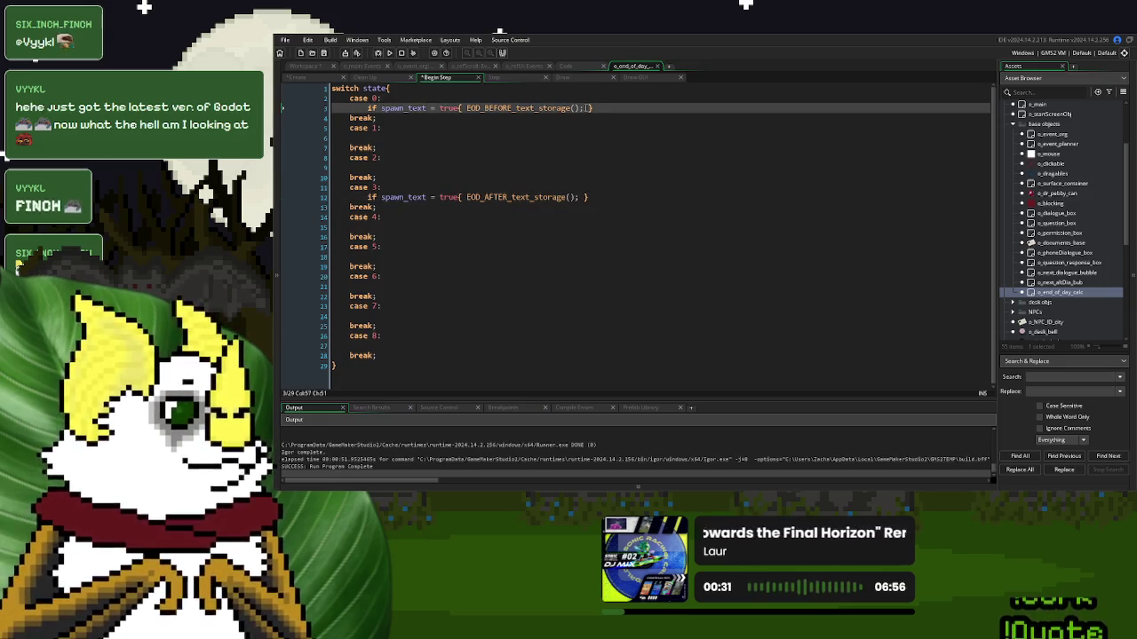
type("spawn_text = false;")
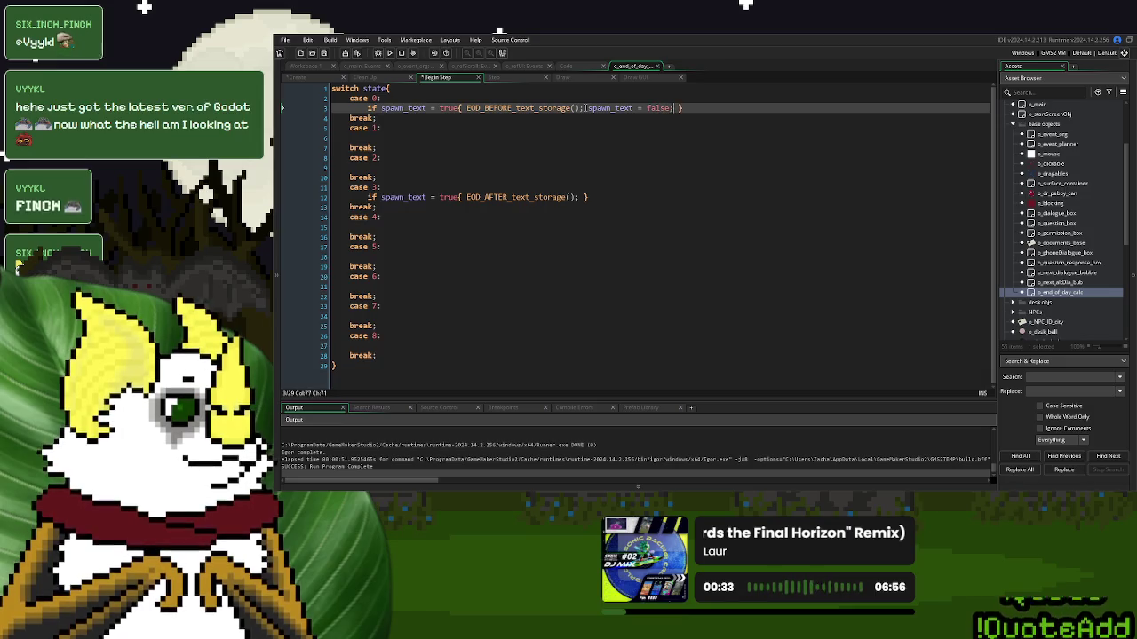
left_click_drag(675, 107, 585, 110)
key("ctrl+c")
left_click(579, 197)
key("ctrl+v")
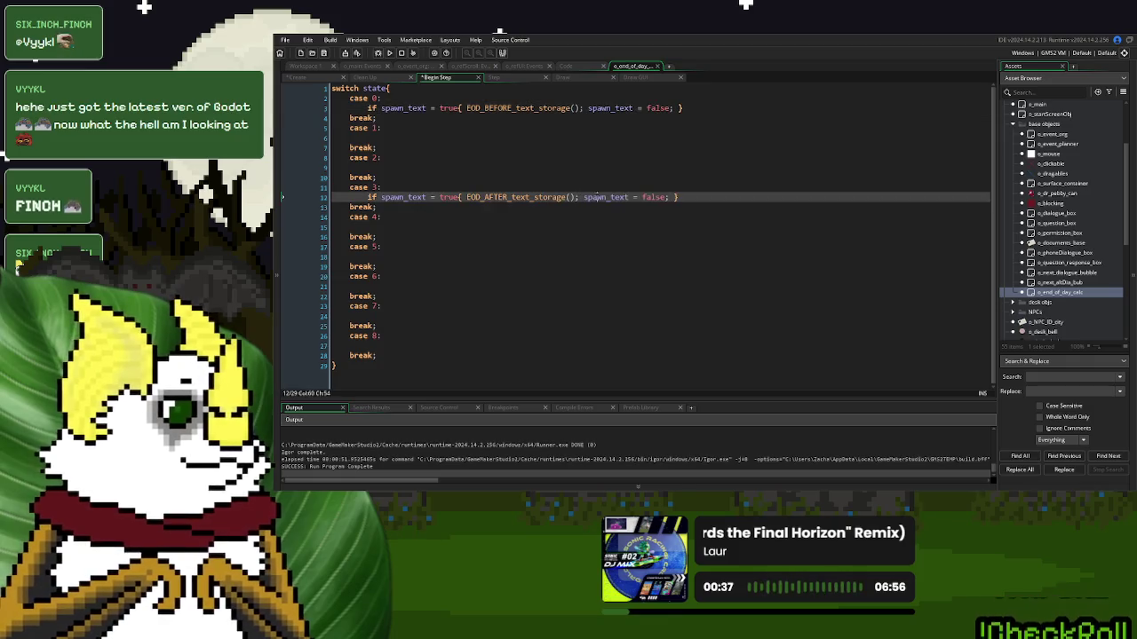
double_click(605, 196)
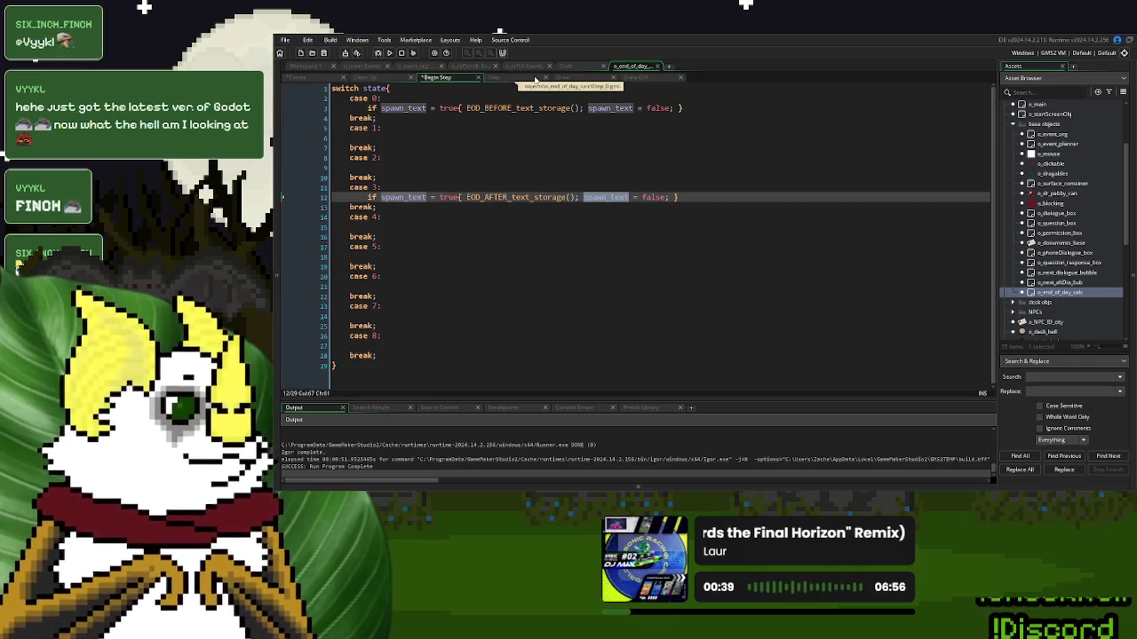
Open the EOD_text_handler script definition from the Step event code
left_click(528, 78)
left_click(424, 158)
middle_click(424, 158)
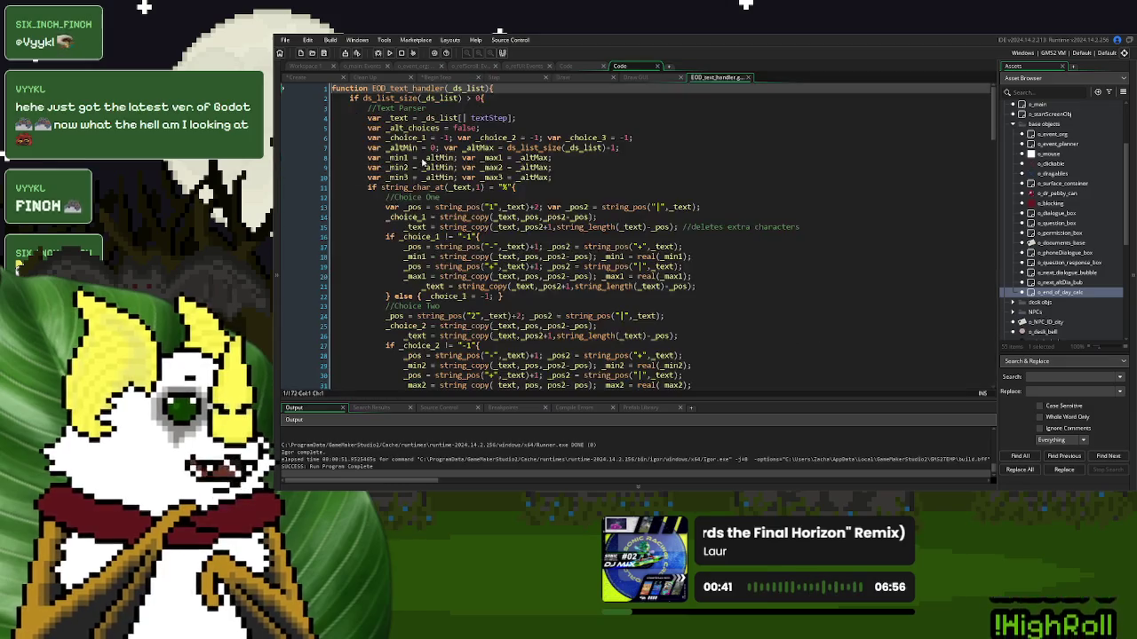
scroll(635, 225, "down", 10)
scroll(635, 225, "down", 20)
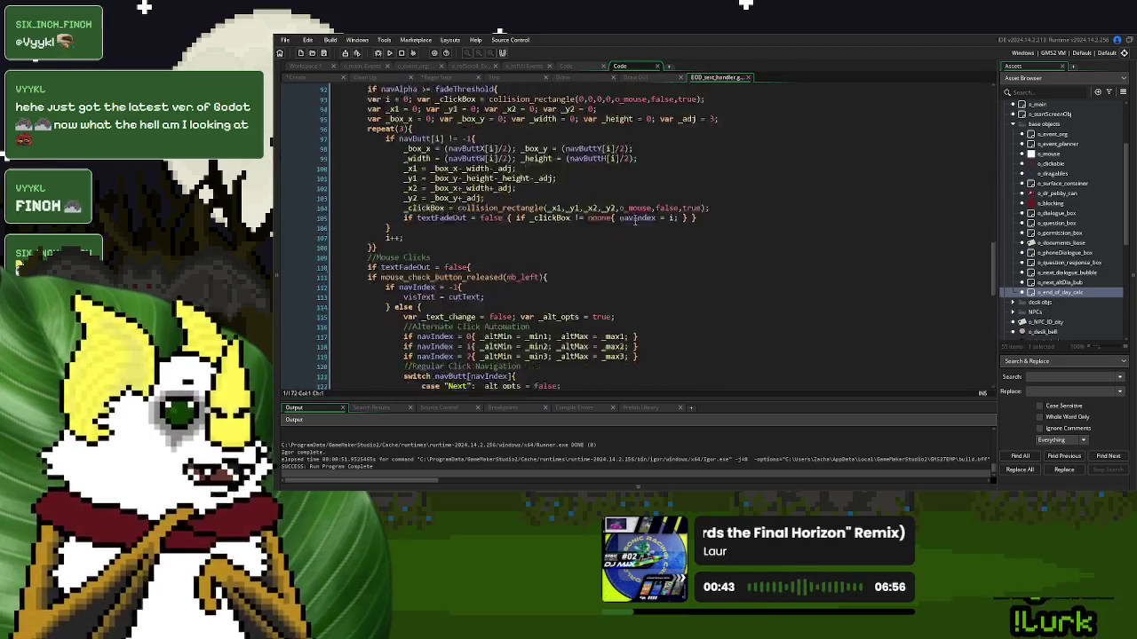
scroll(596, 224, "down", 1)
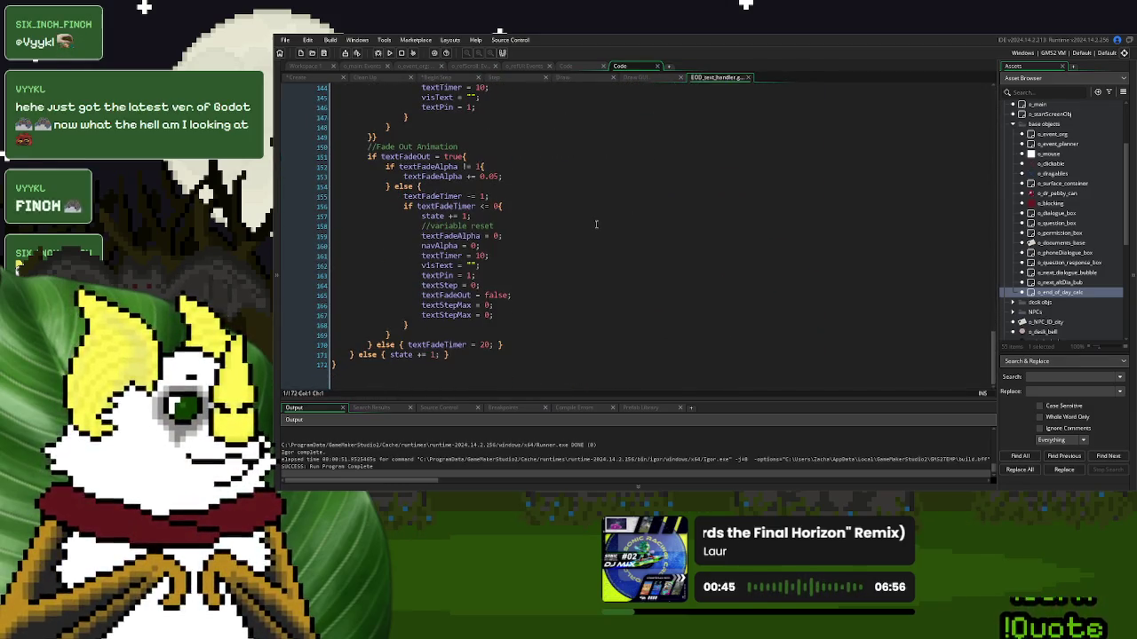
Add spawn_text = true after the textStepMax reset and after state += 1 in the else branch
left_click(508, 315)
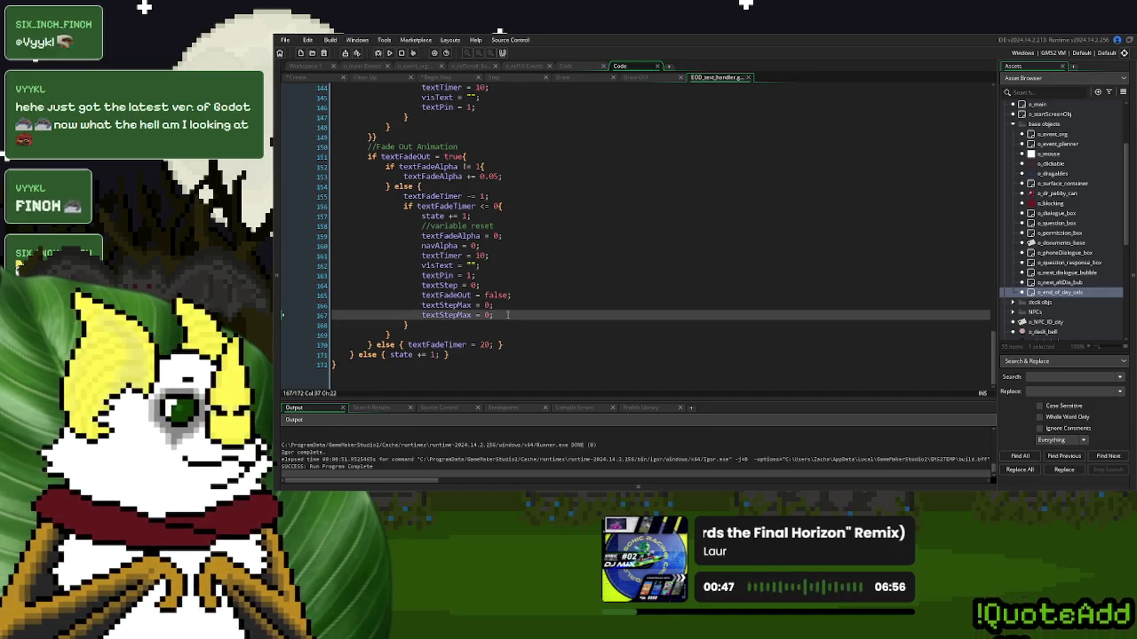
key("Return")
type("spawn_text = ")
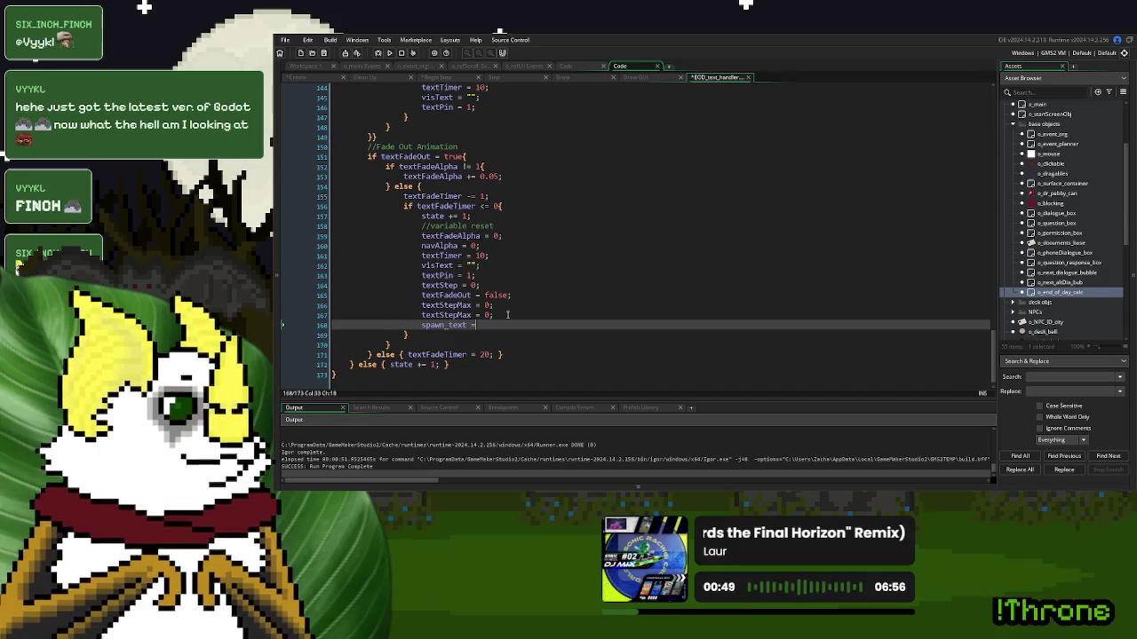
type("true;")
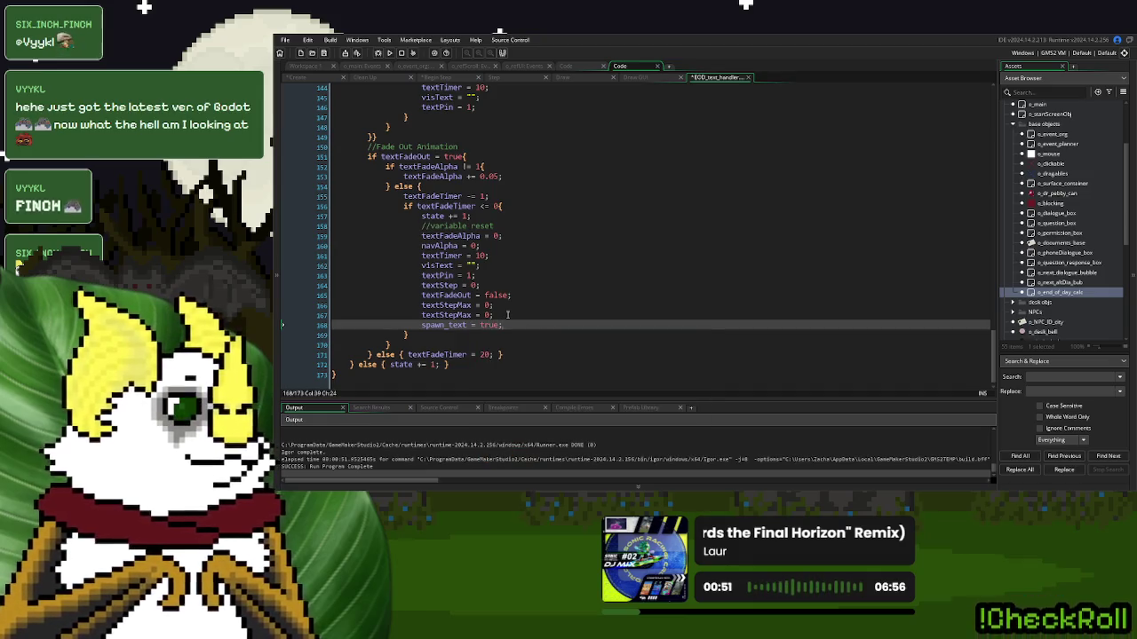
left_click_drag(505, 325, 418, 330)
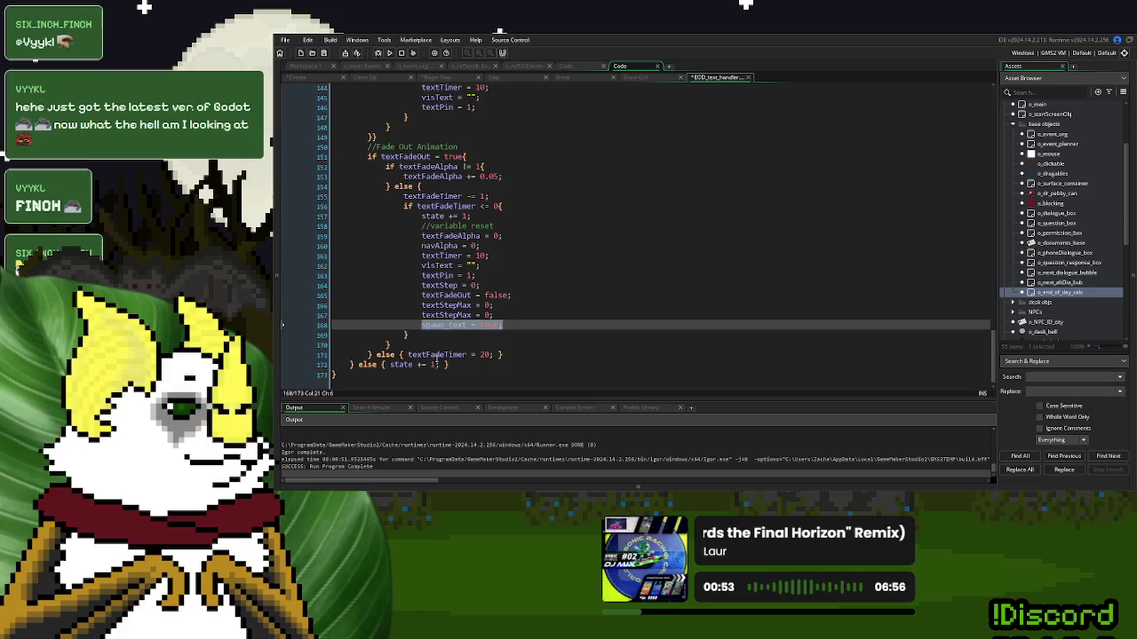
key("ctrl+c")
left_click(443, 365)
key("ctrl+v")
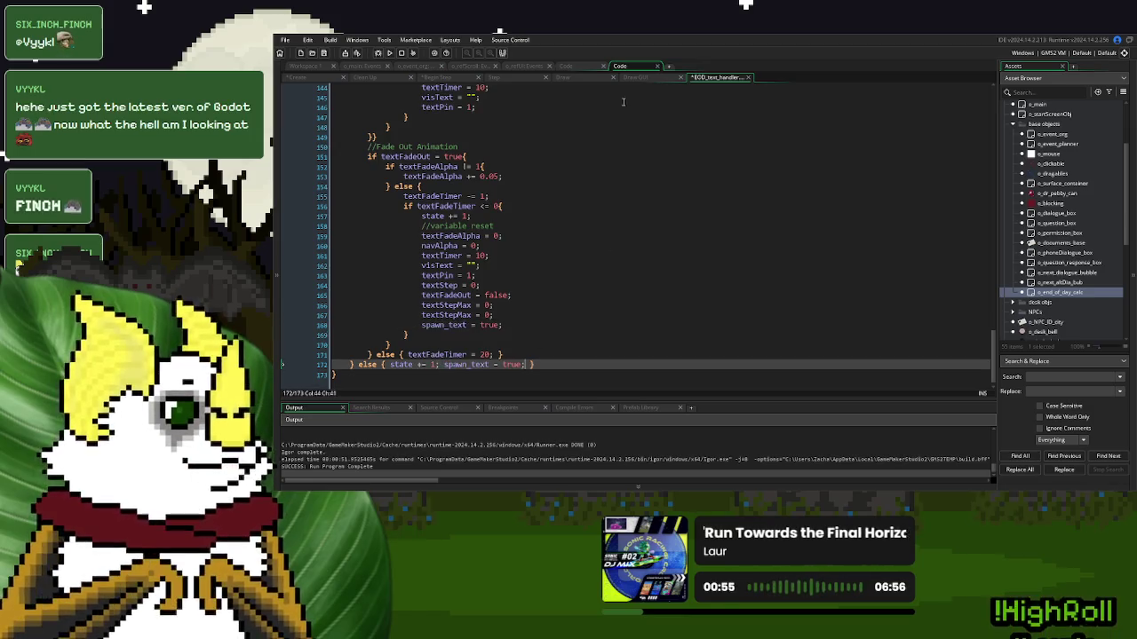
Look over the end-of-day object's Step and Begin Step code
left_click(748, 77)
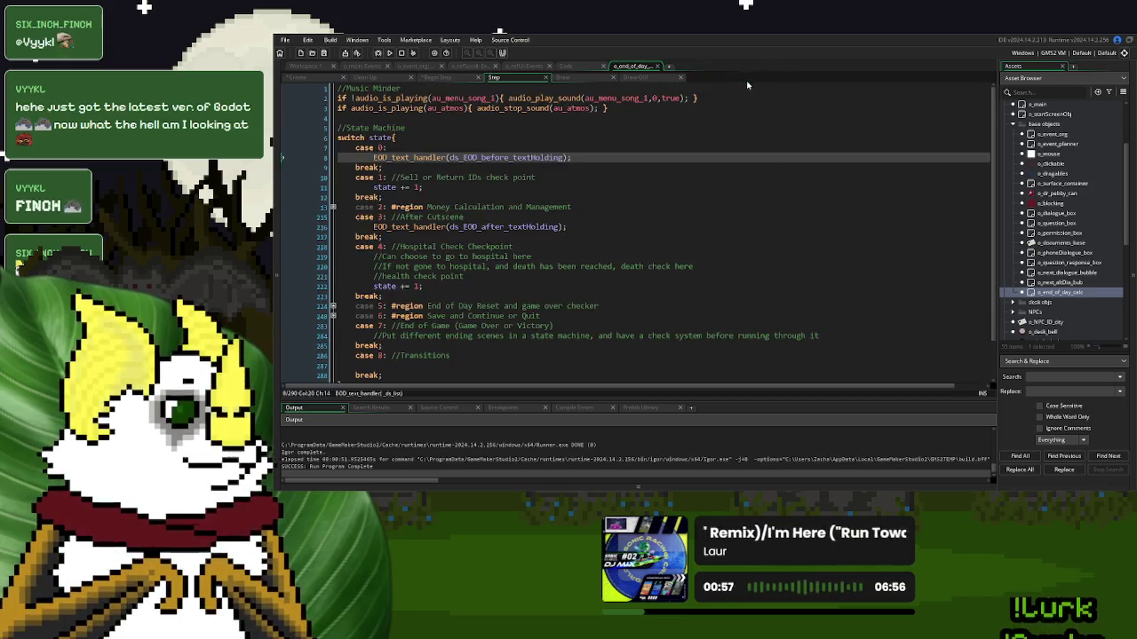
left_click(585, 181)
left_click(456, 79)
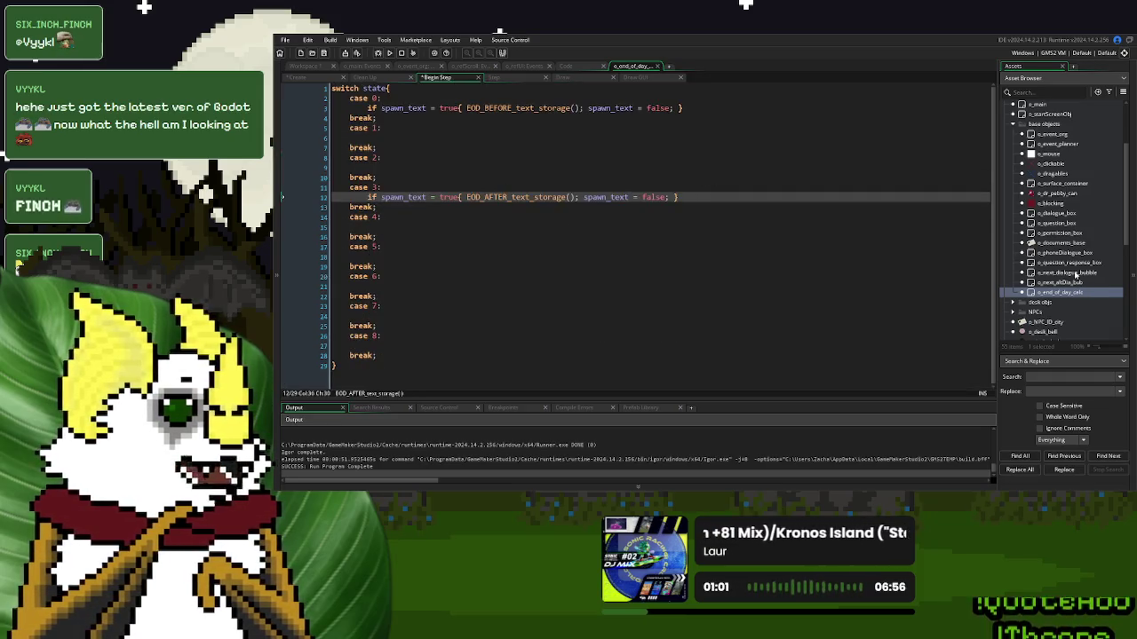
scroll(1073, 276, "down", 3)
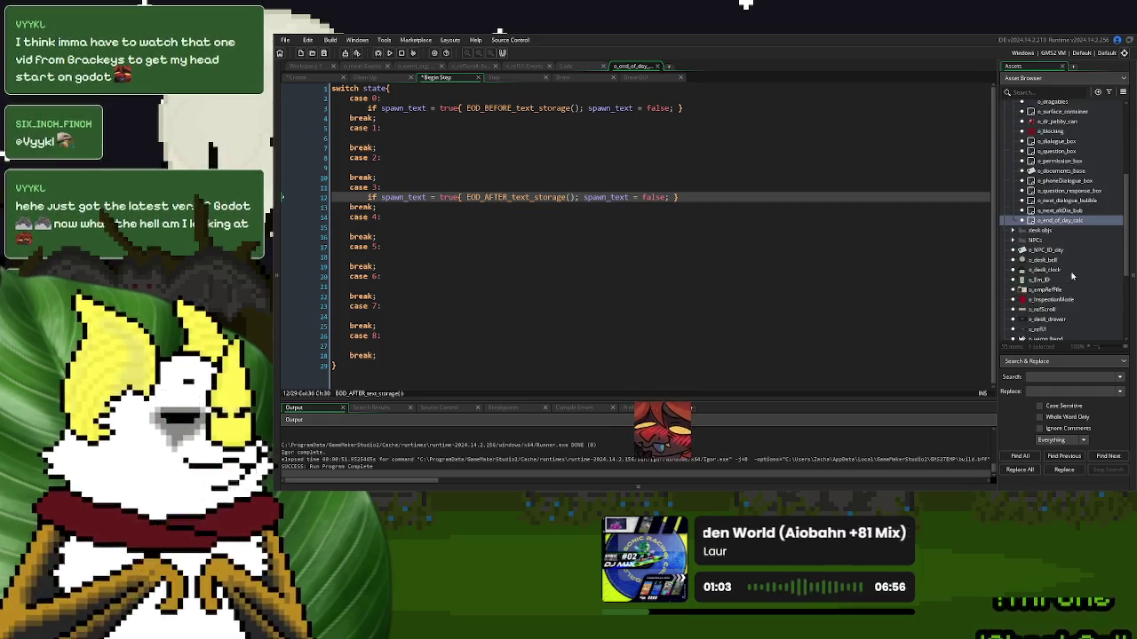
scroll(1072, 276, "up", 2)
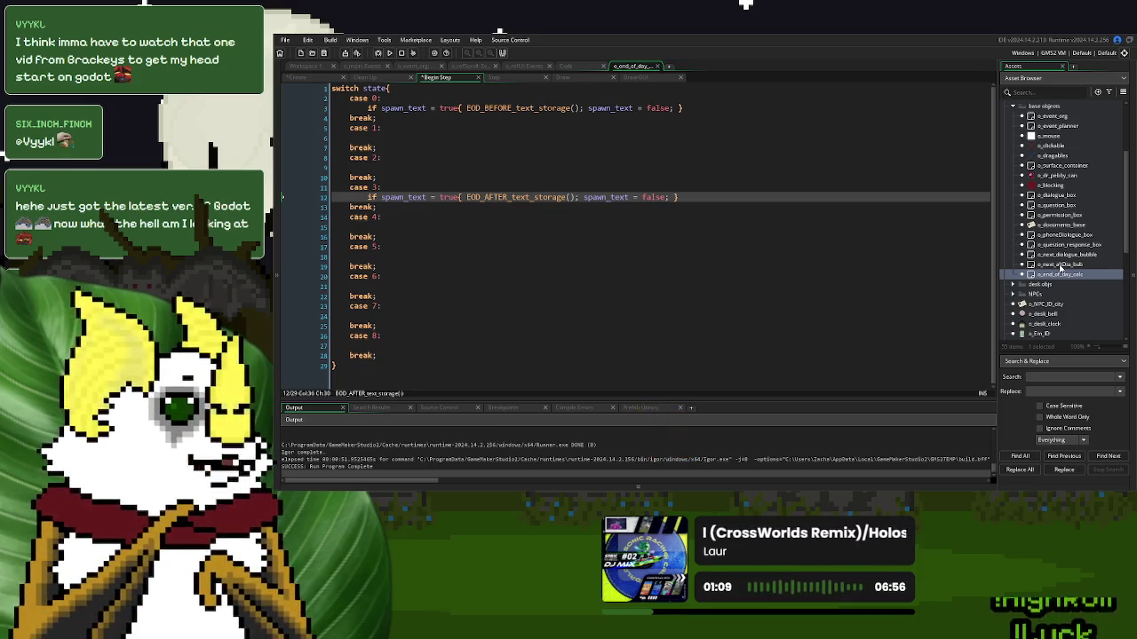
scroll(1060, 268, "down", 3)
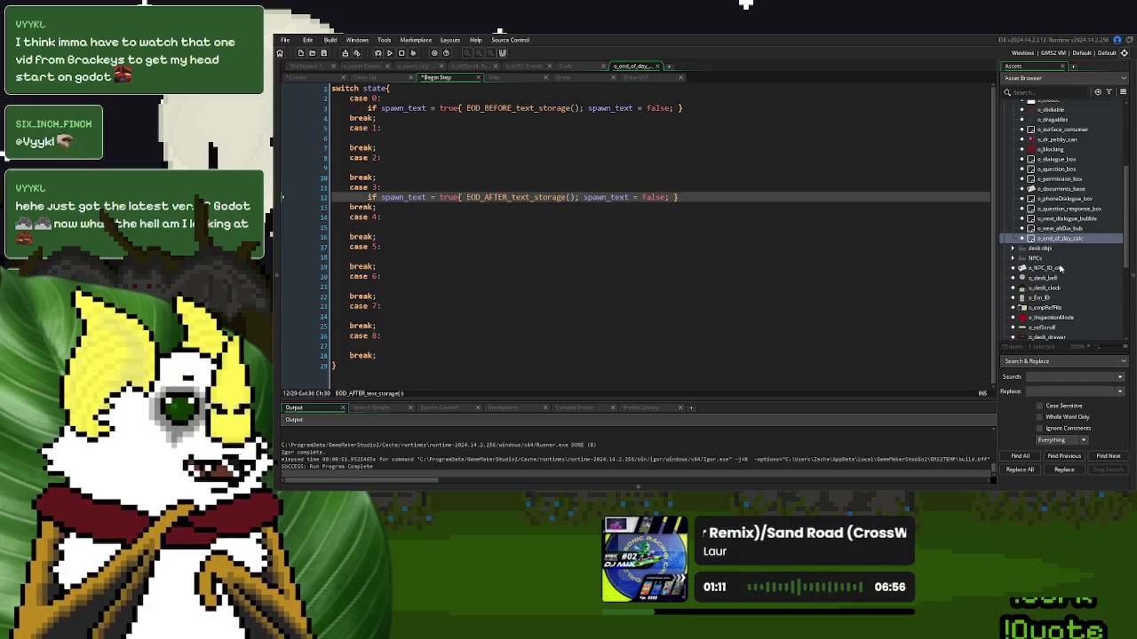
scroll(1060, 269, "up", 6)
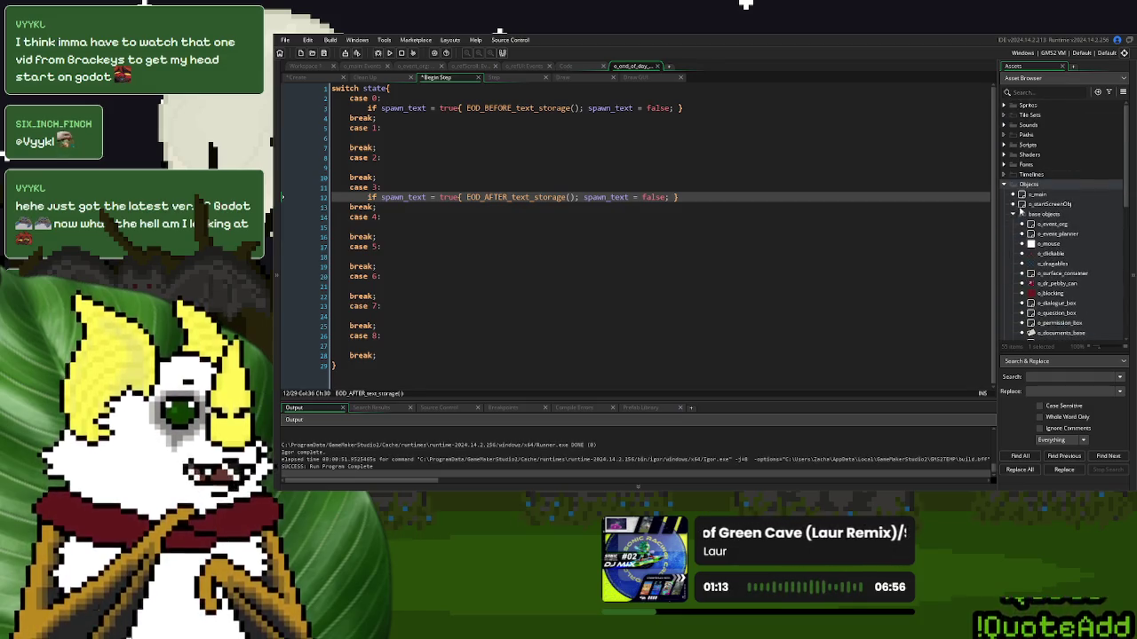
Open o_EOD_BEFORE_text_loader from the EOD Cutscenes folder and view its Begin Step code
left_click(1014, 214)
scroll(1018, 224, "down", 8)
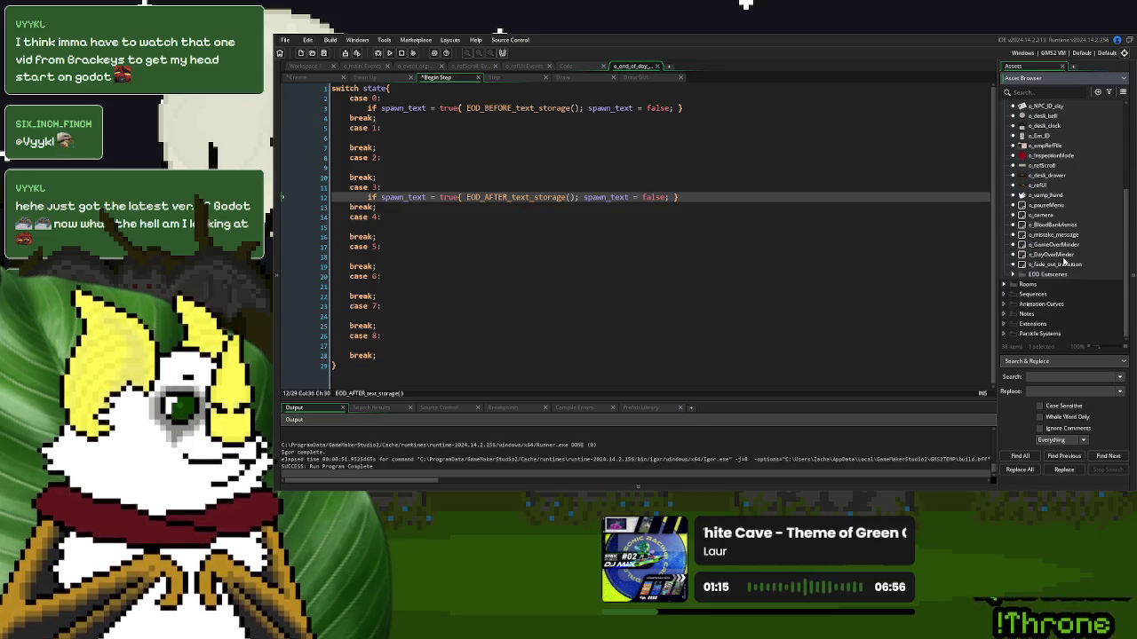
left_click(1013, 275)
scroll(1070, 257, "down", 2)
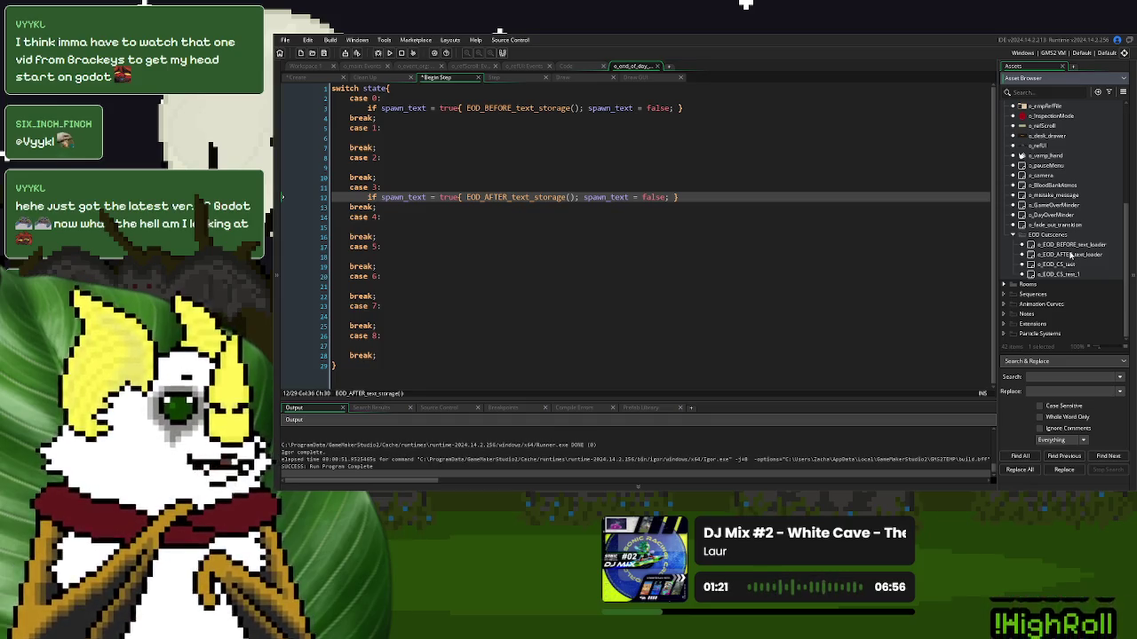
double_click(1077, 246)
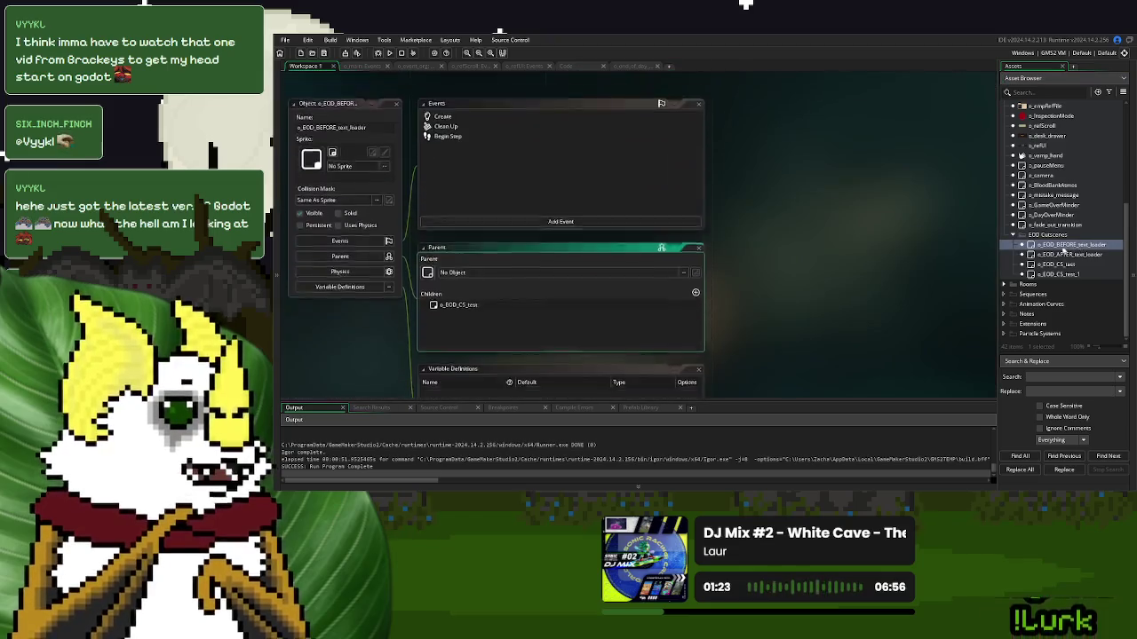
left_click(449, 188)
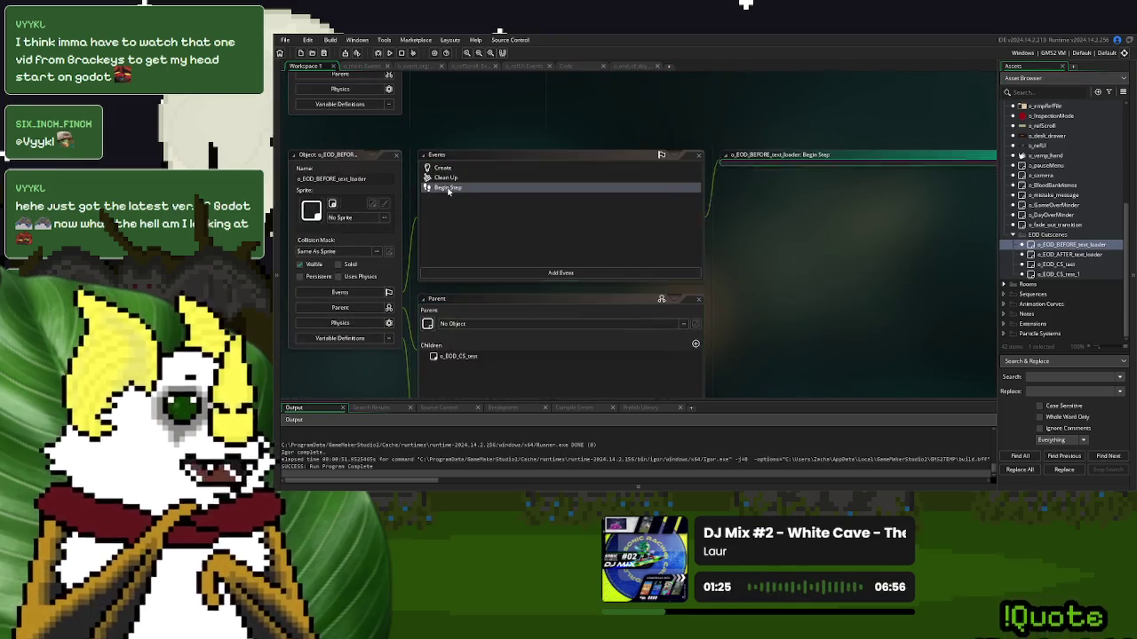
left_click(866, 250)
scroll(870, 253, "up", 2)
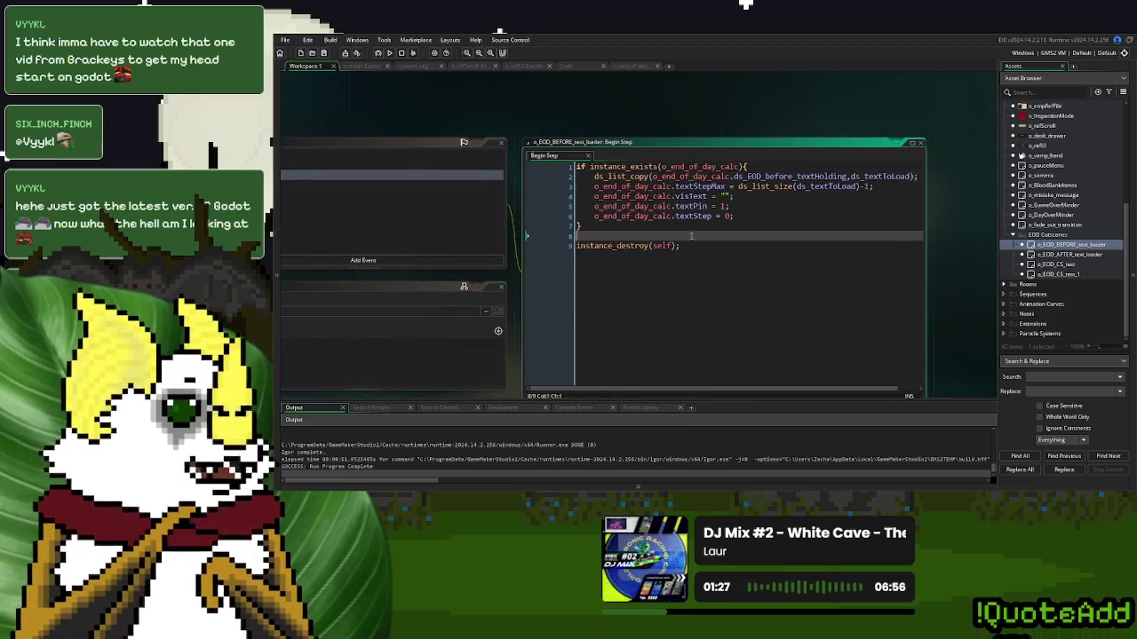
scroll(879, 255, "down", 2)
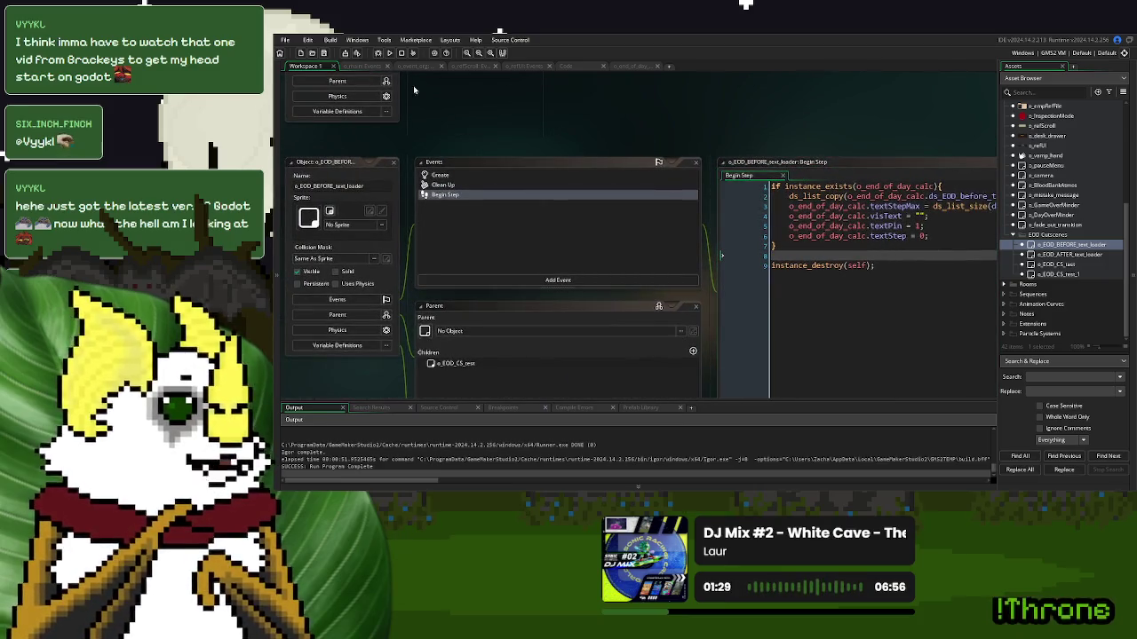
Run the game, call in a donor, dismiss the dialogue, and continue past Day 1 Over
left_click(389, 52)
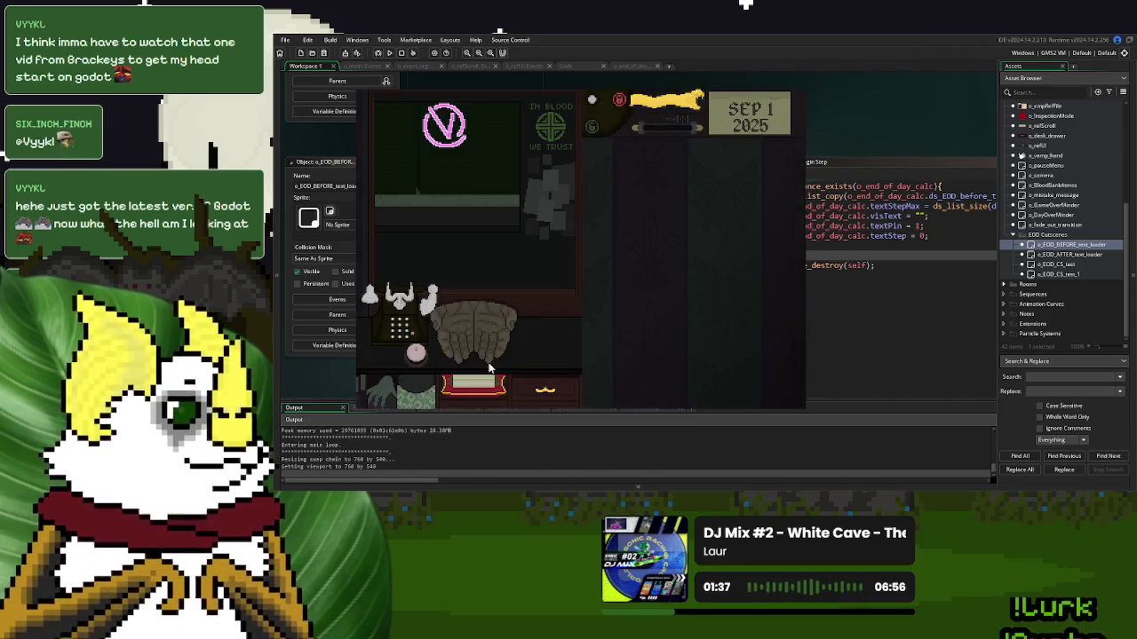
left_click(419, 351)
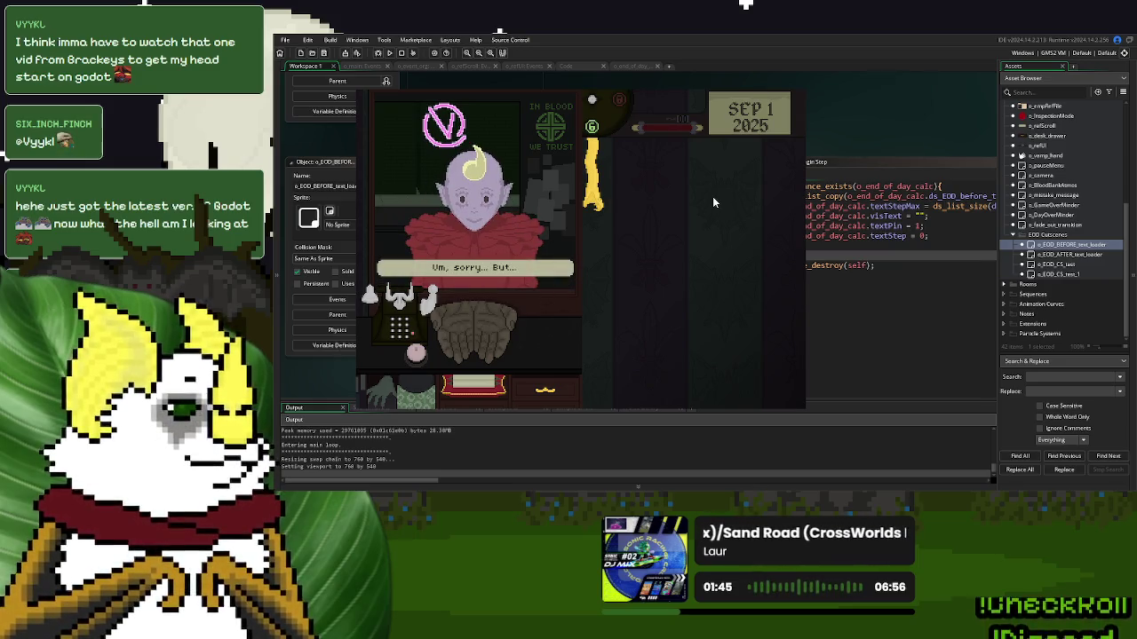
left_click(389, 342)
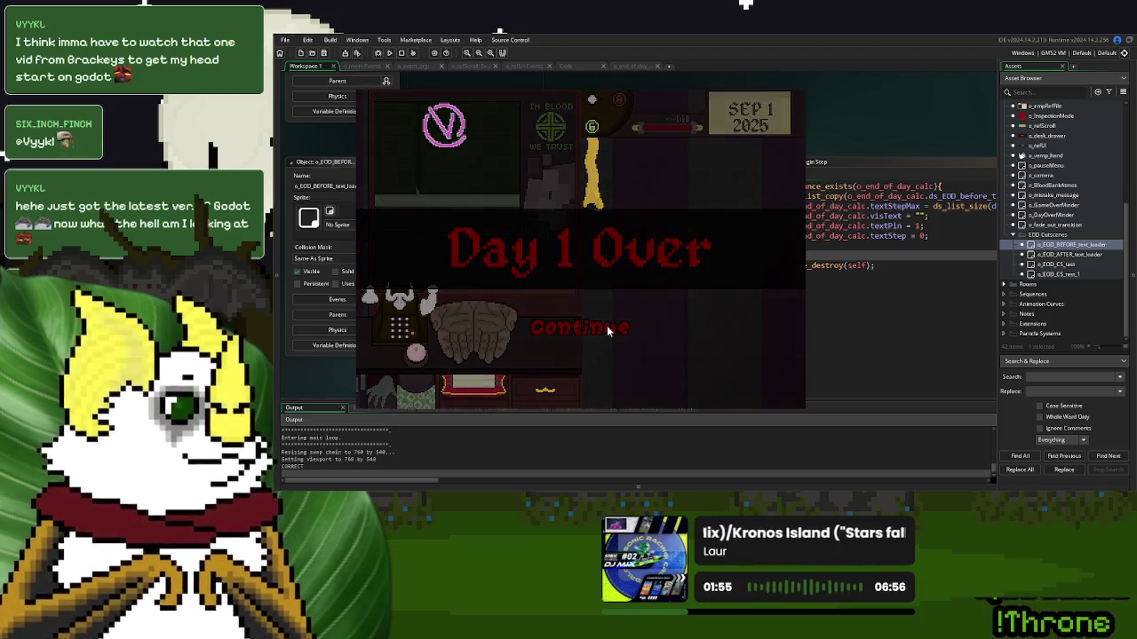
left_click(608, 330)
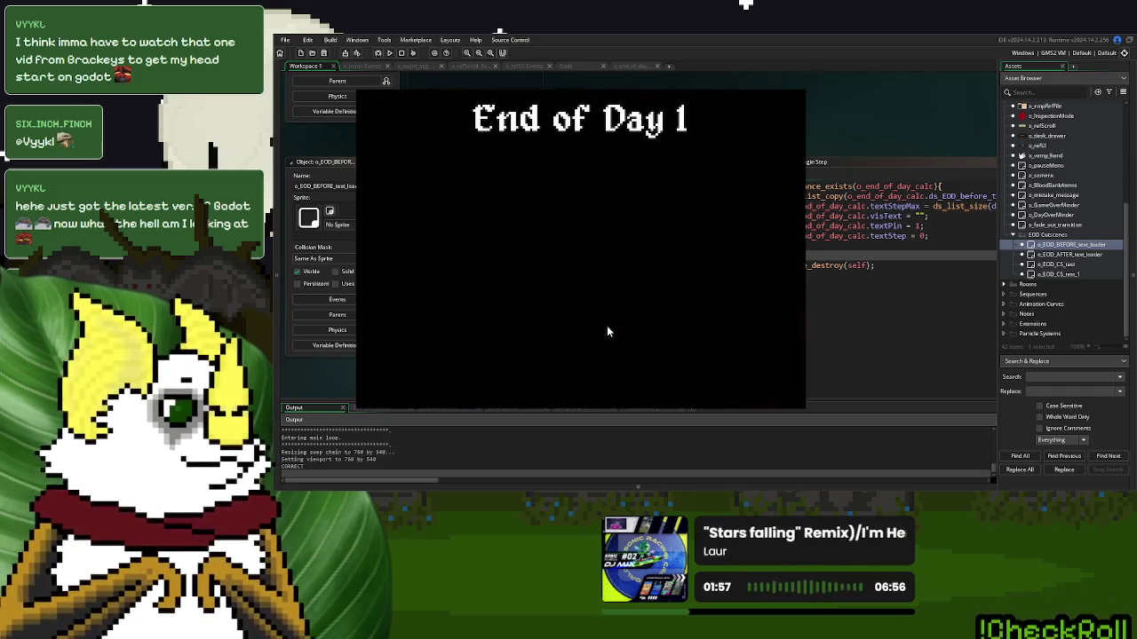
Close the running game and bring the loader's Begin Step code back into view
key("Escape")
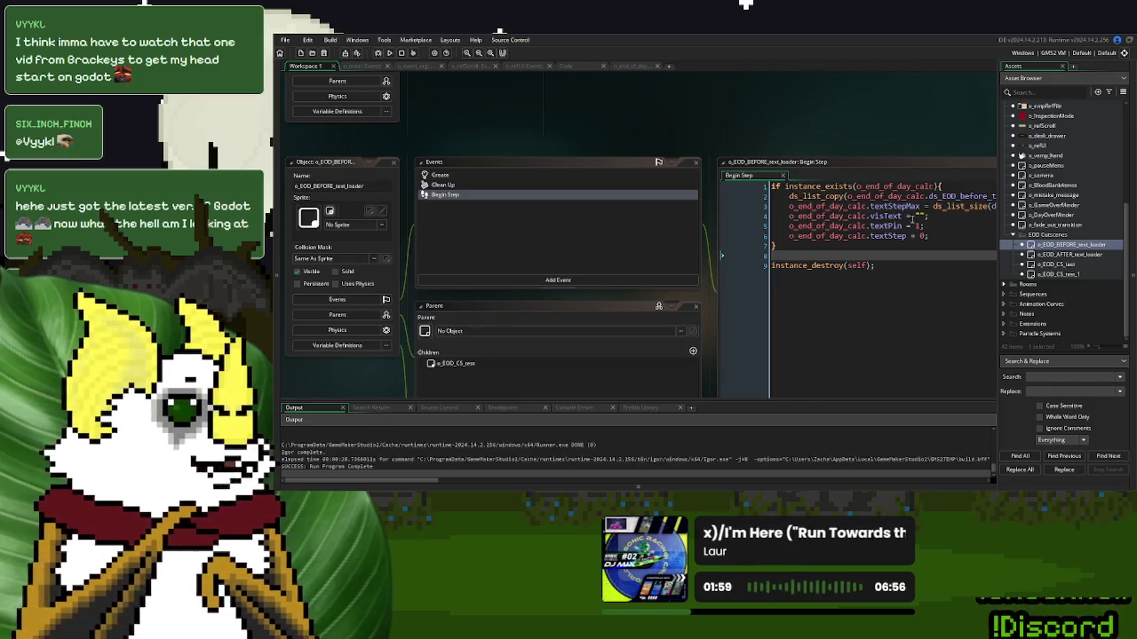
left_click(862, 235)
left_click(853, 266)
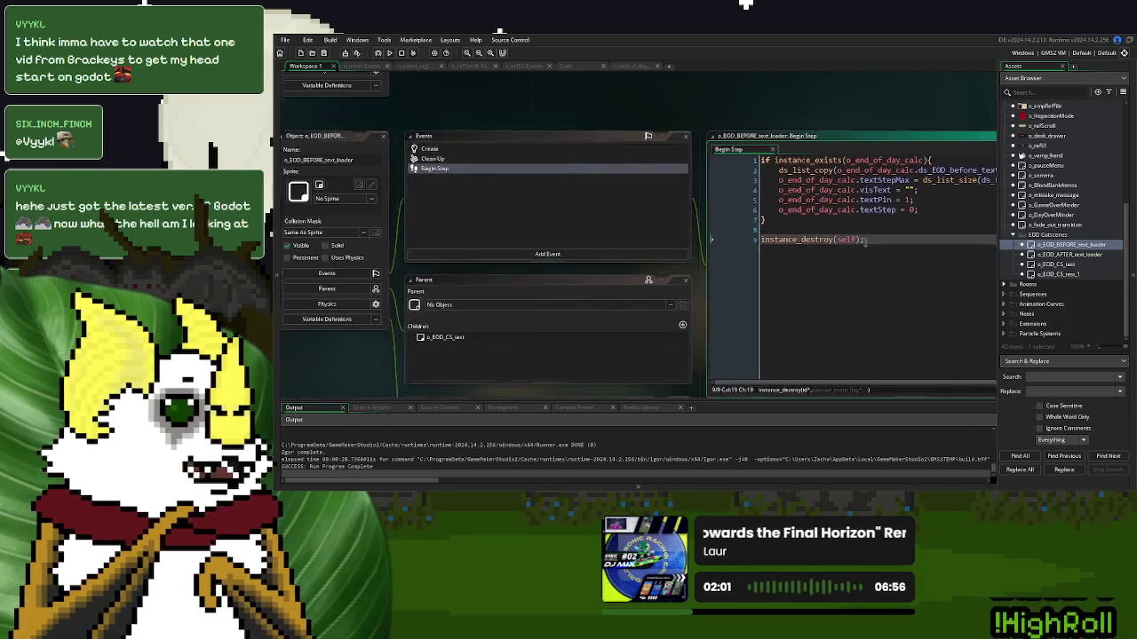
mouse_move(875, 241)
left_mouse_down()
mouse_move(754, 246)
mouse_move(820, 246)
left_mouse_up()
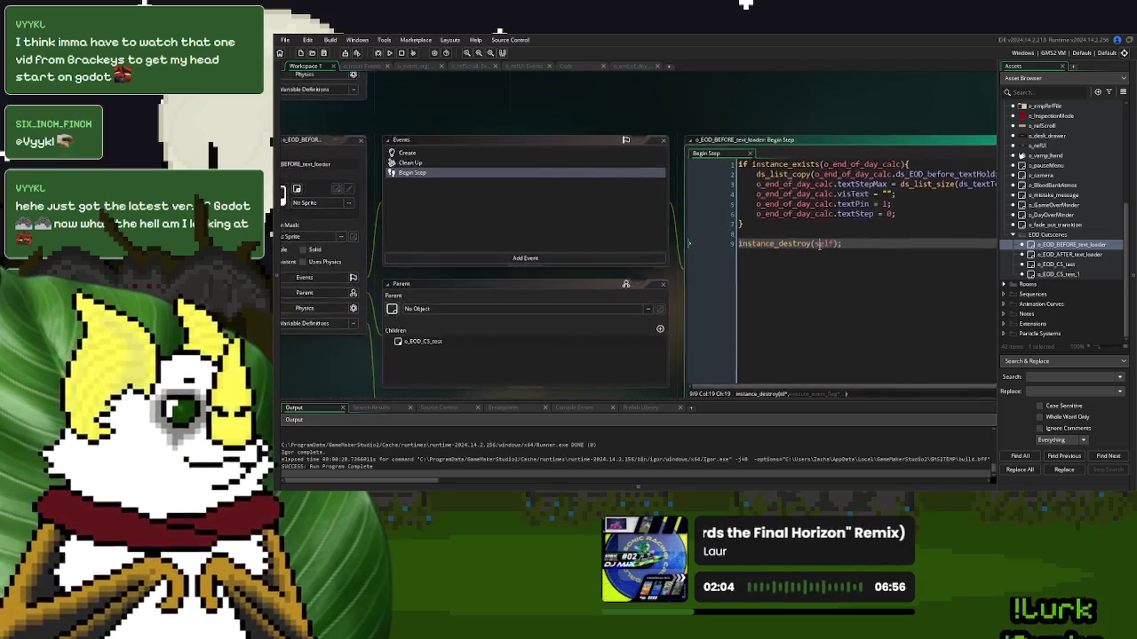
Check the EOD_AFTER_text_storage script, then select the 'if spawn_text = true{' check in Begin Step
left_click(582, 68)
left_click(487, 124)
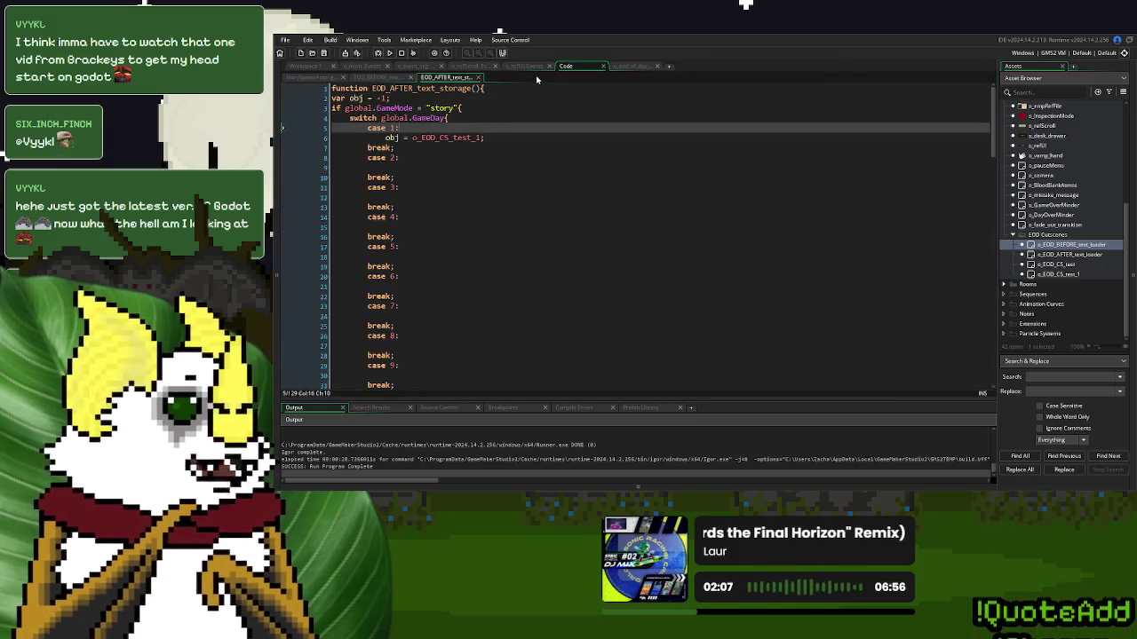
left_click(615, 69)
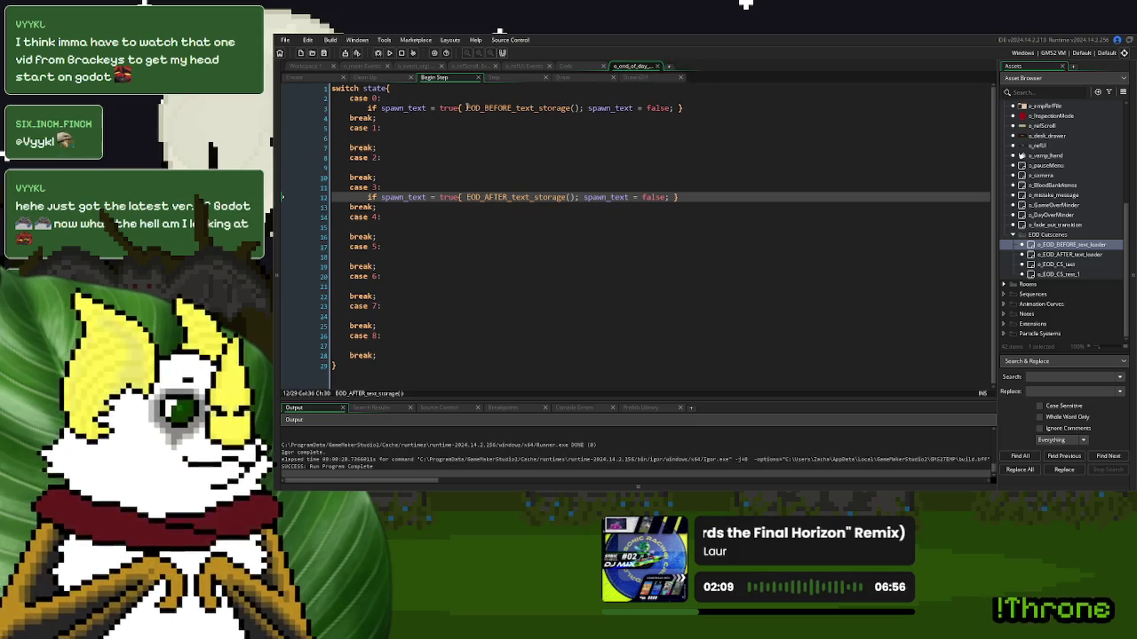
left_click_drag(463, 107, 370, 108)
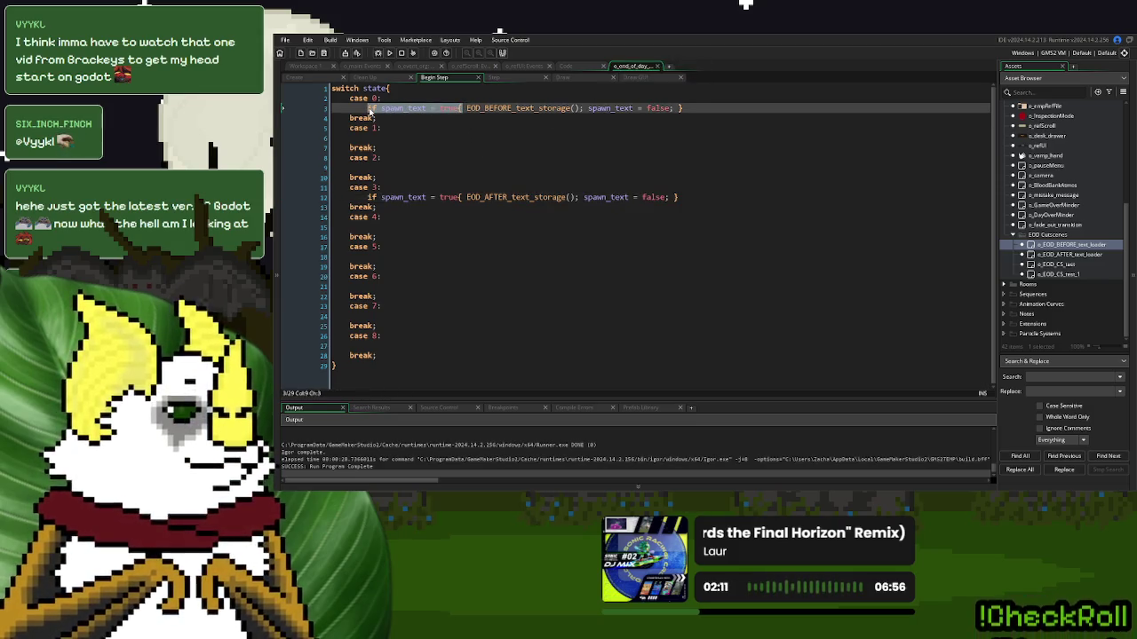
Copy the spawn_text check from Begin Step into case 0 of the Step code with an else branch
left_click(510, 78)
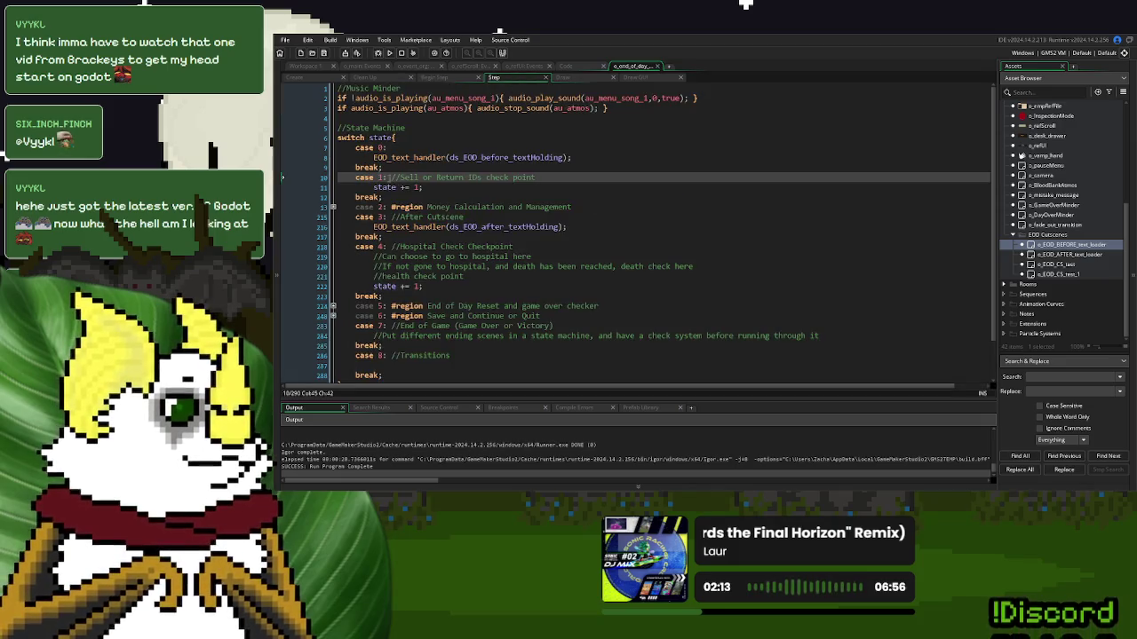
left_click(372, 157)
key("ctrl+v")
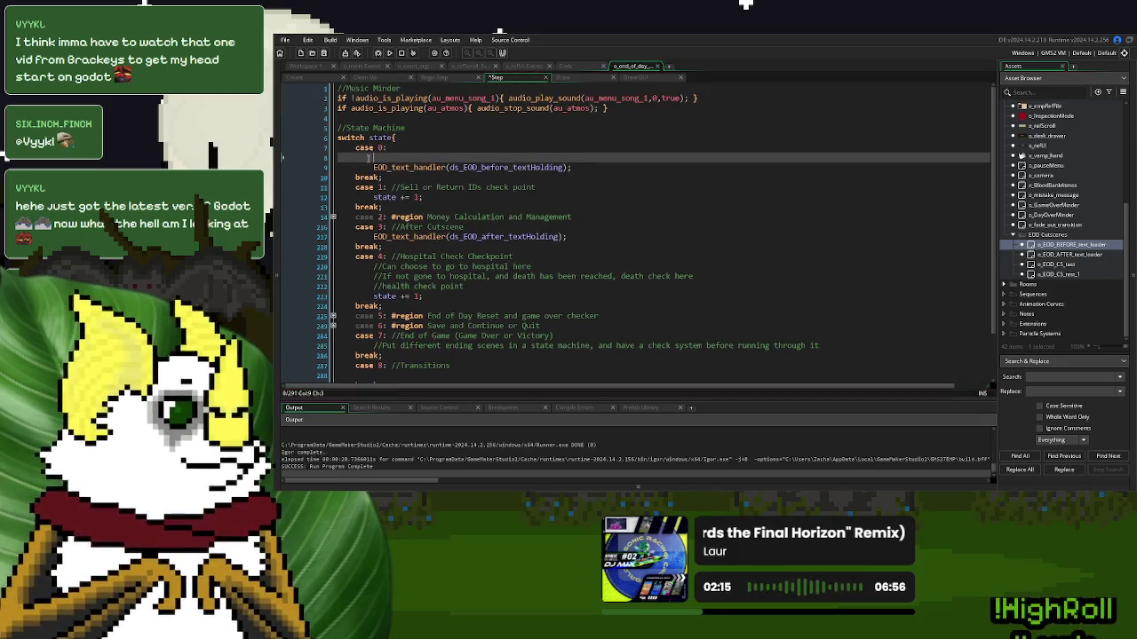
key("ctrl+z")
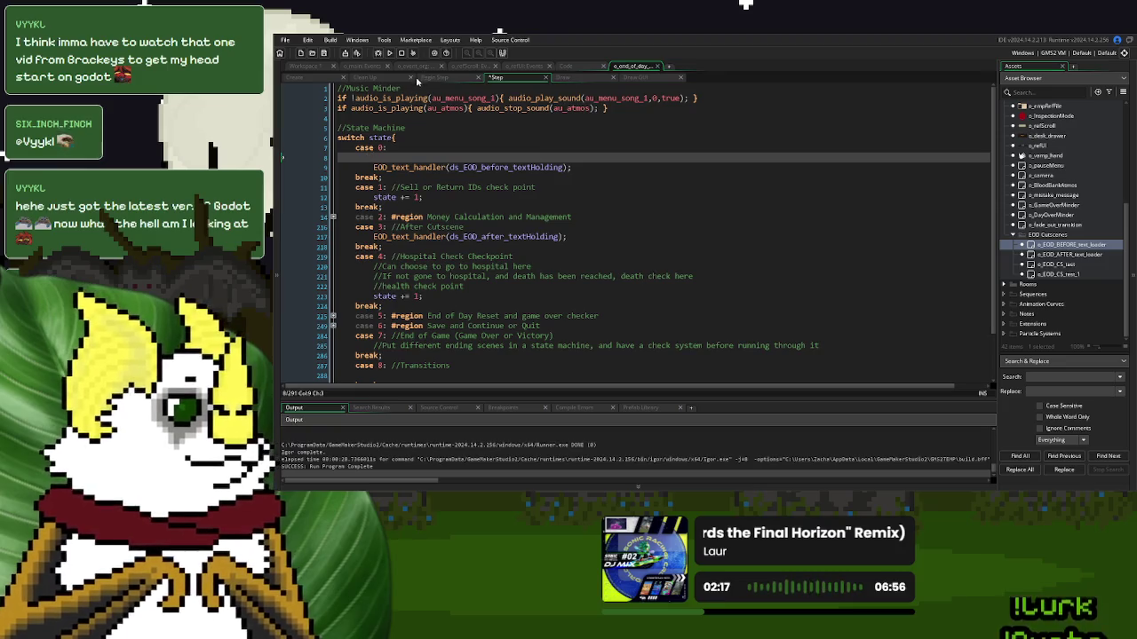
left_click(428, 78)
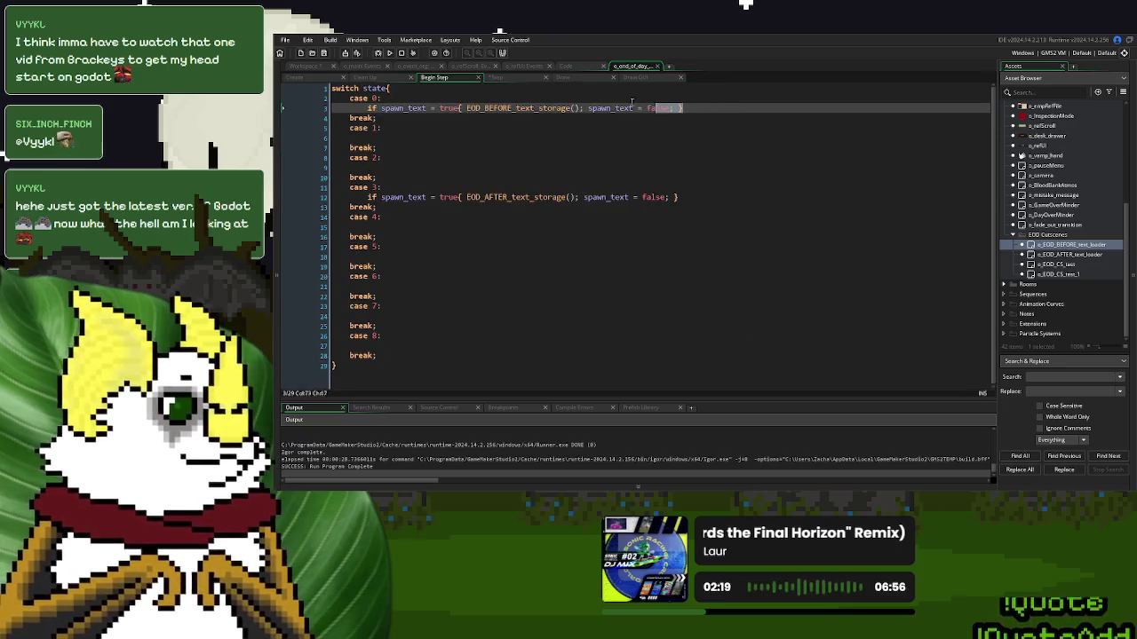
left_click_drag(684, 107, 366, 108)
key("ctrl+c")
left_click(498, 80)
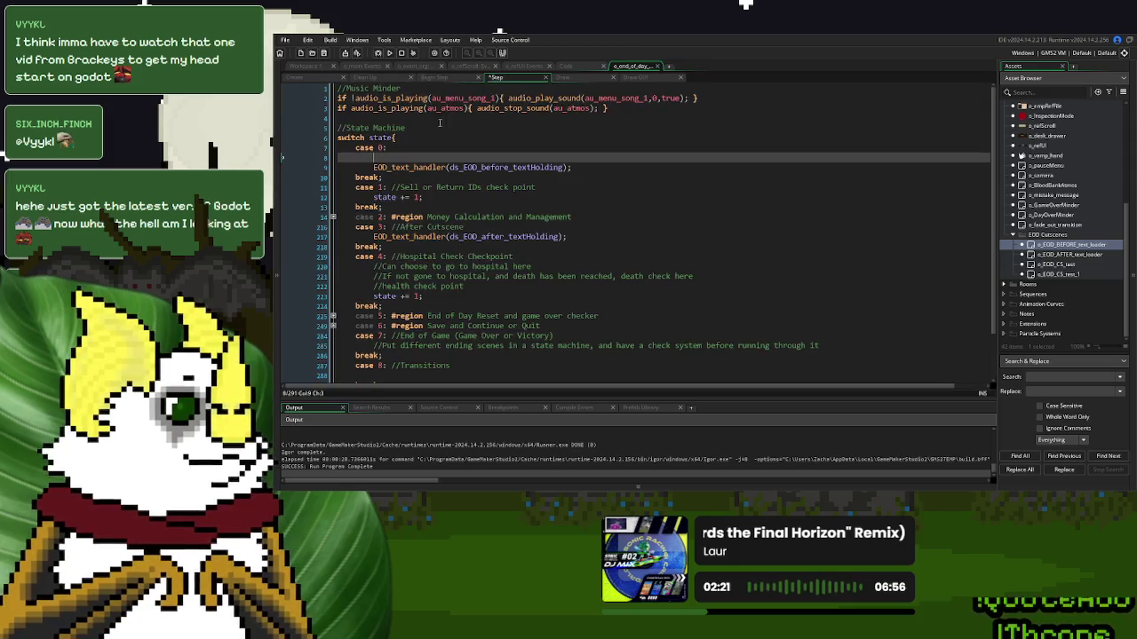
key("ctrl+v")
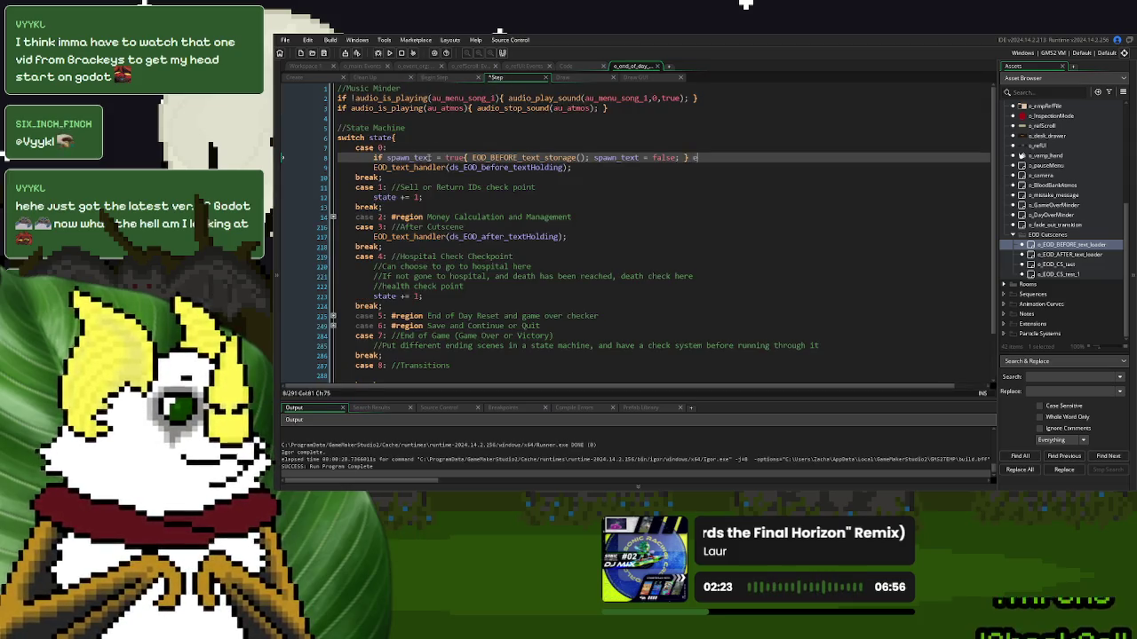
type("lse")
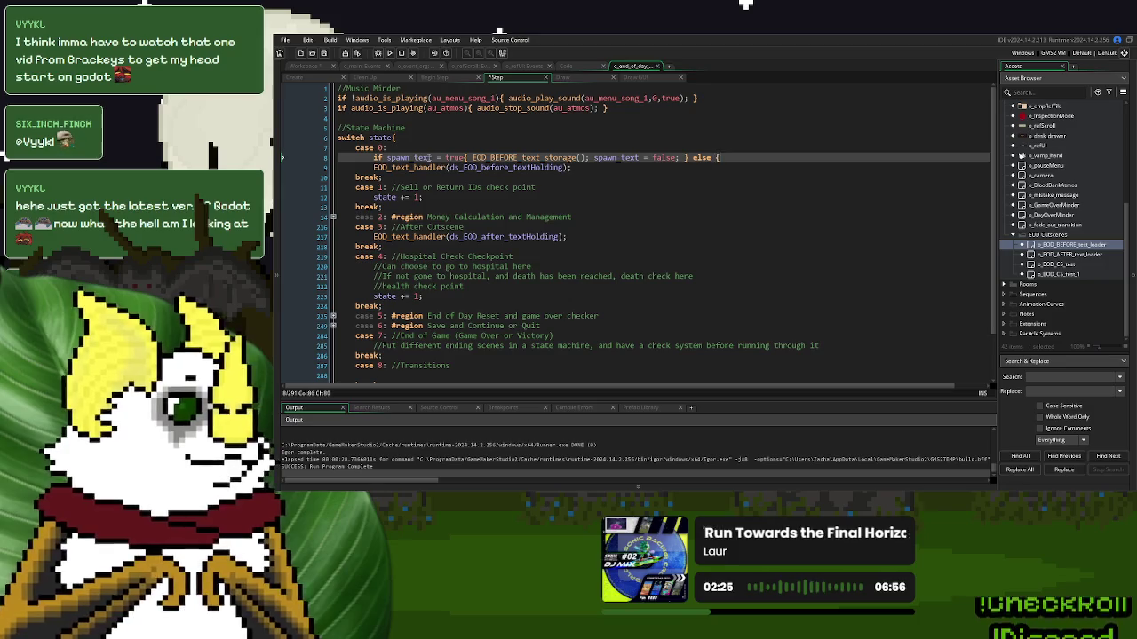
type(" {  }")
Move case 0's before-text EOD_text_handler call into the else braces
left_click_drag(573, 167, 376, 171)
key("ctrl+x")
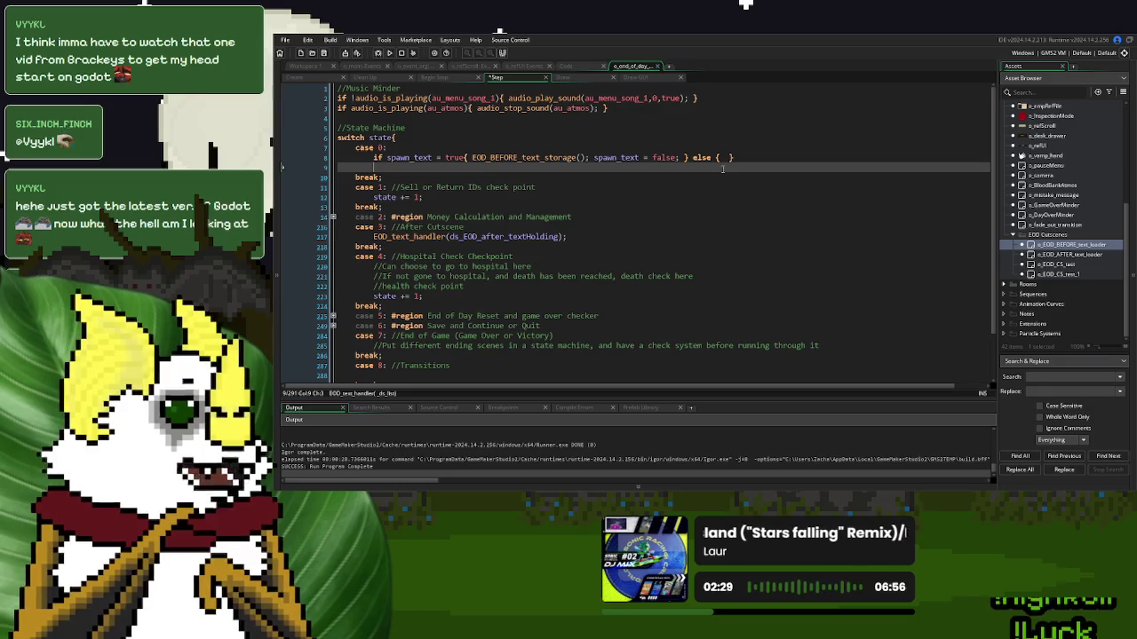
left_click(721, 162)
key("ctrl+v")
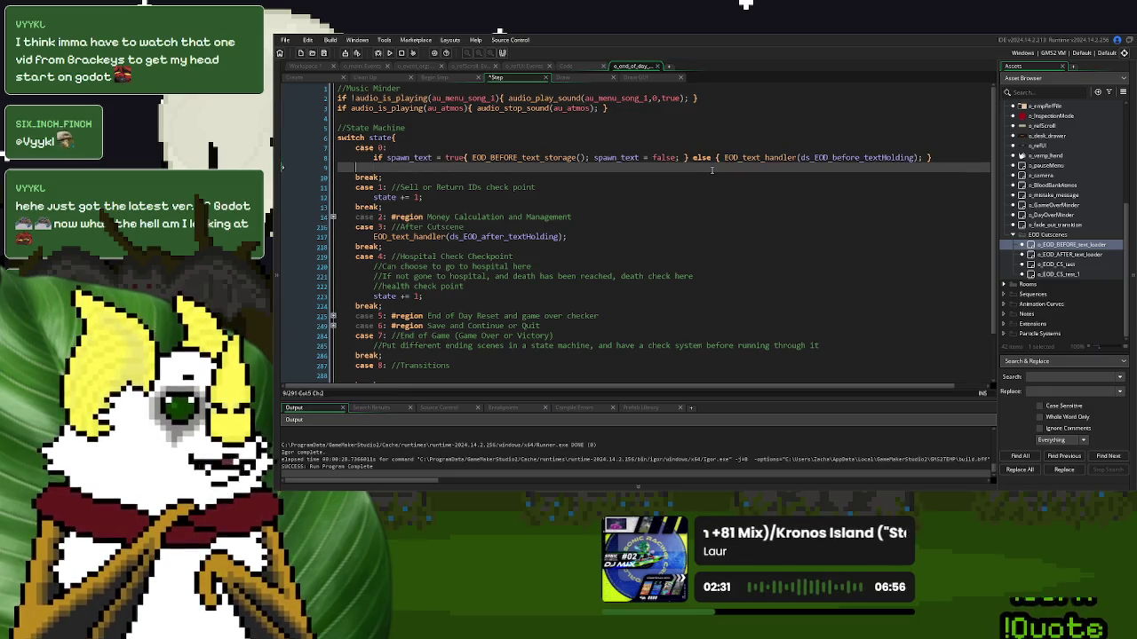
key("BackSpace")
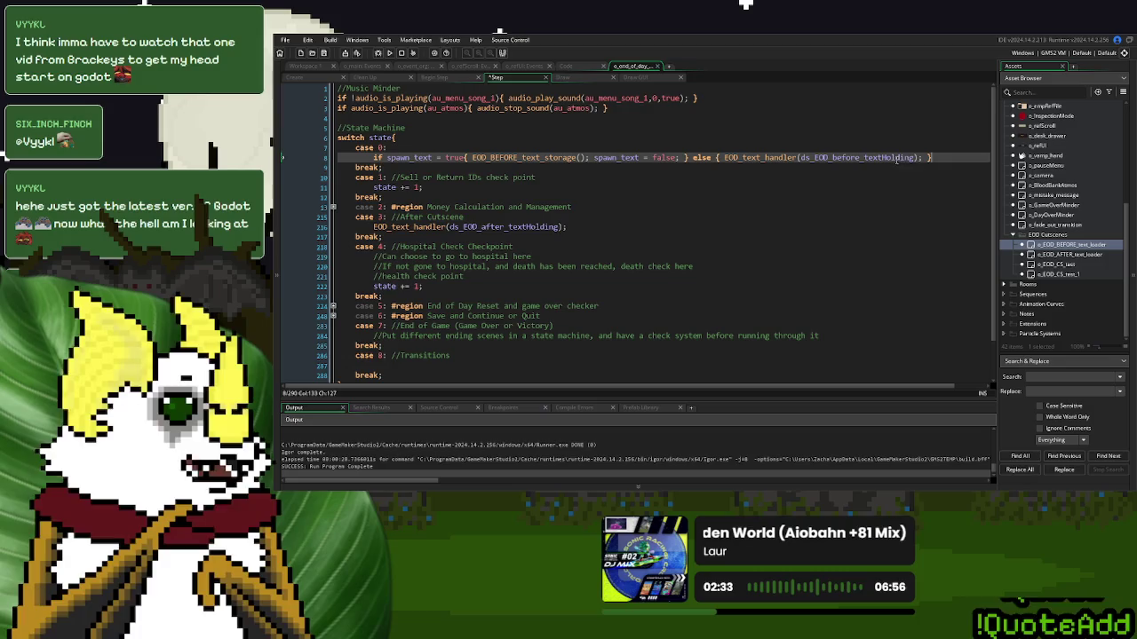
Copy the spawn_text if-else into case 3, with the after-text handler call in its else branch
key("shift+Up")
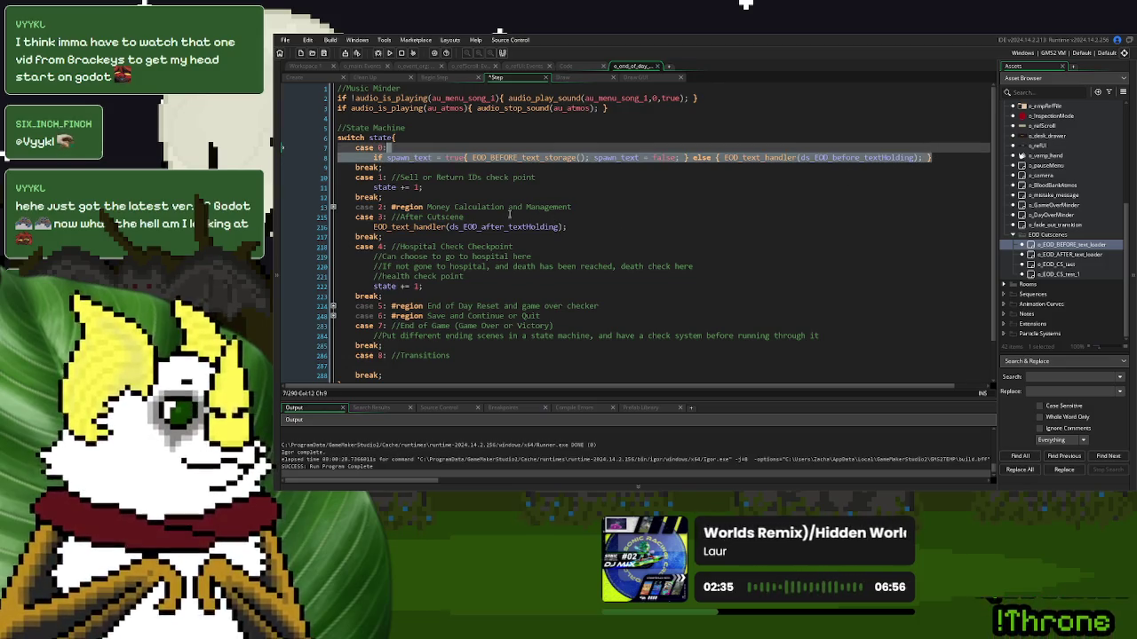
key("ctrl+c")
left_click(509, 217)
key("ctrl+v")
key("Down")
key("ctrl+shift+Left")
key("ctrl+shift+Left")
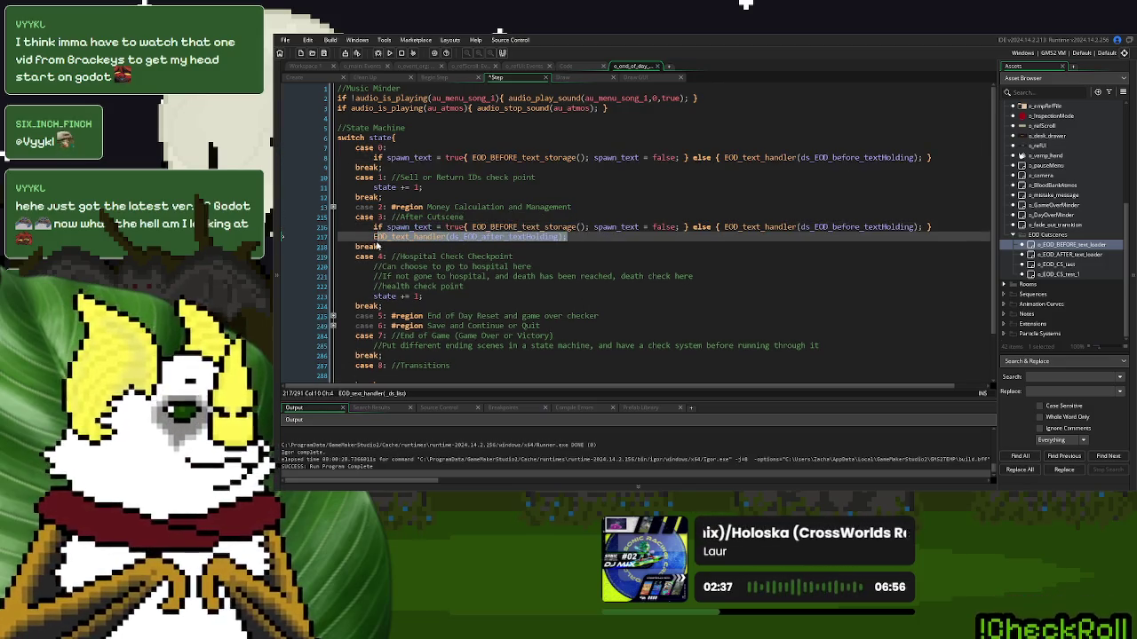
key("BackSpace")
left_click_drag(924, 228, 724, 233)
key("ctrl+v")
left_click(661, 240)
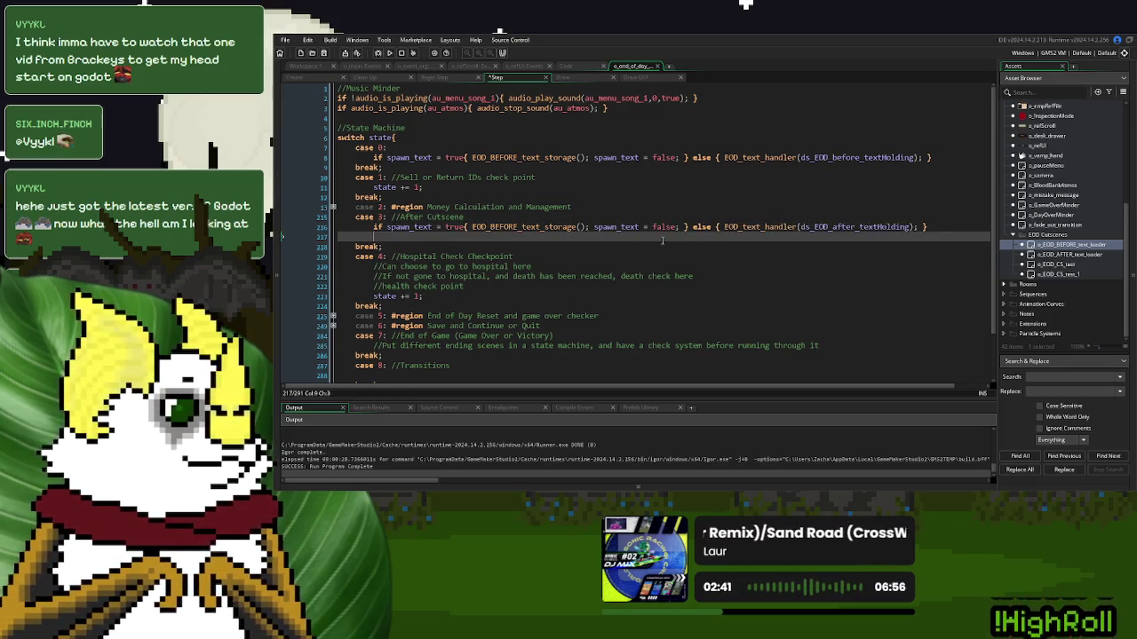
key("BackSpace")
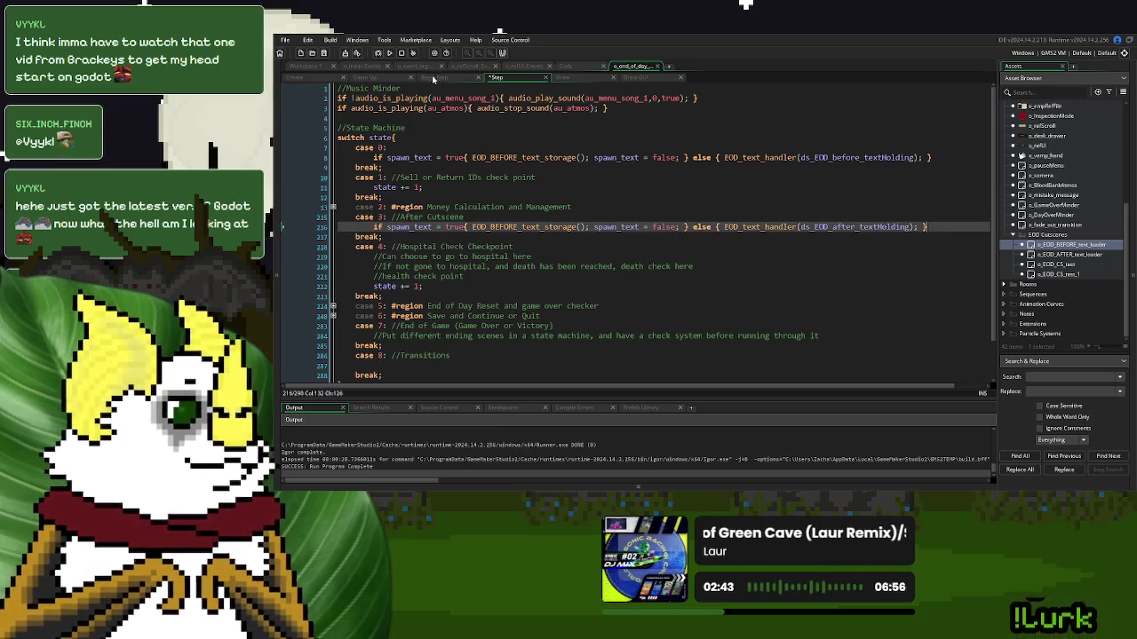
Delete all code from the Begin Step event
left_click(437, 77)
left_click(488, 160)
key("ctrl+a")
key("Delete")
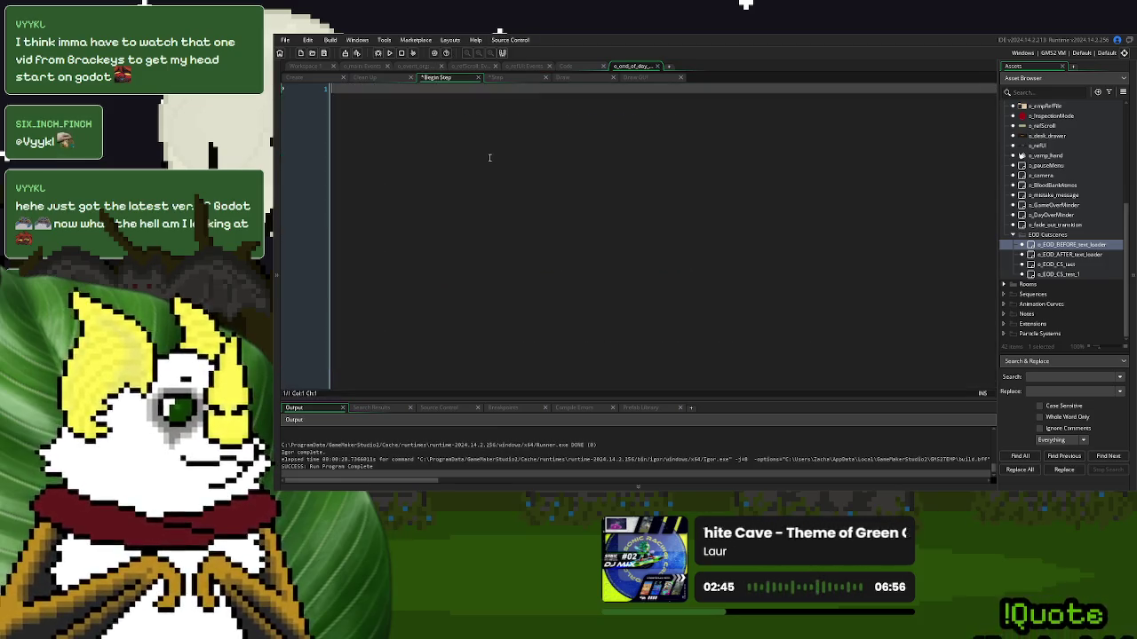
left_click(477, 78)
Check o_end_of_day_calc's Begin Step event, then build and run the game
scroll(1040, 216, "up", 5)
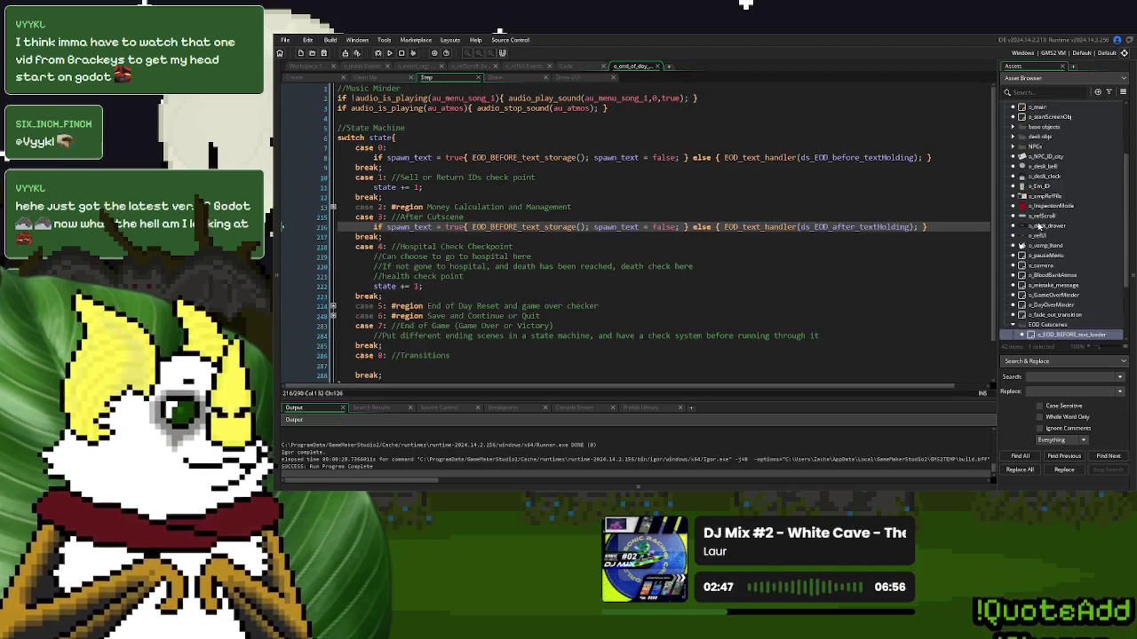
left_click(1015, 199)
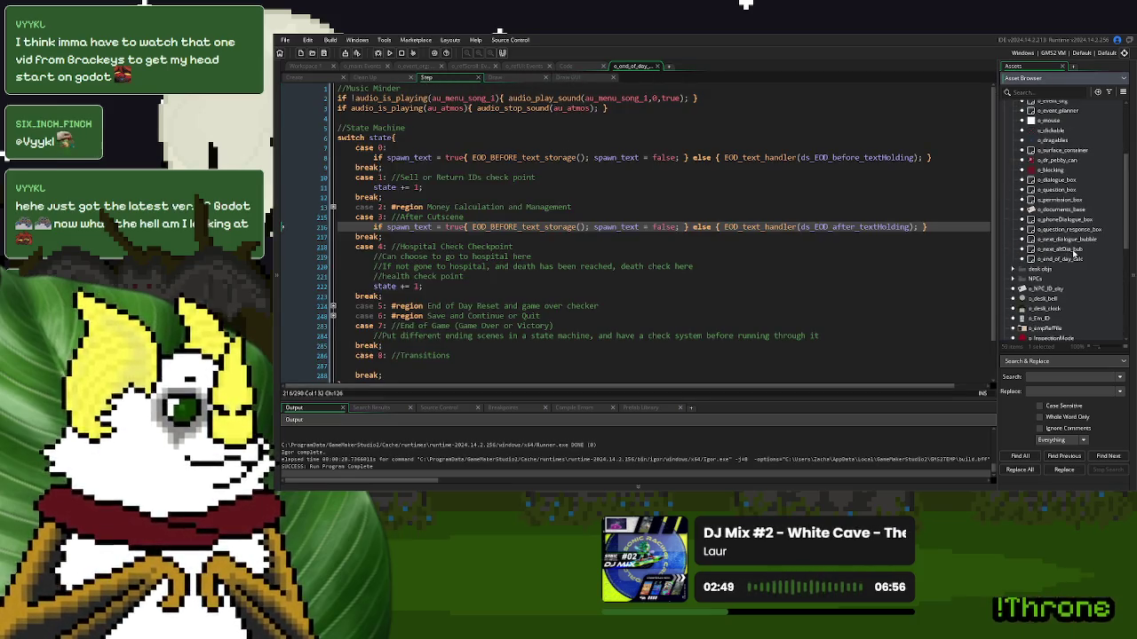
double_click(1062, 259)
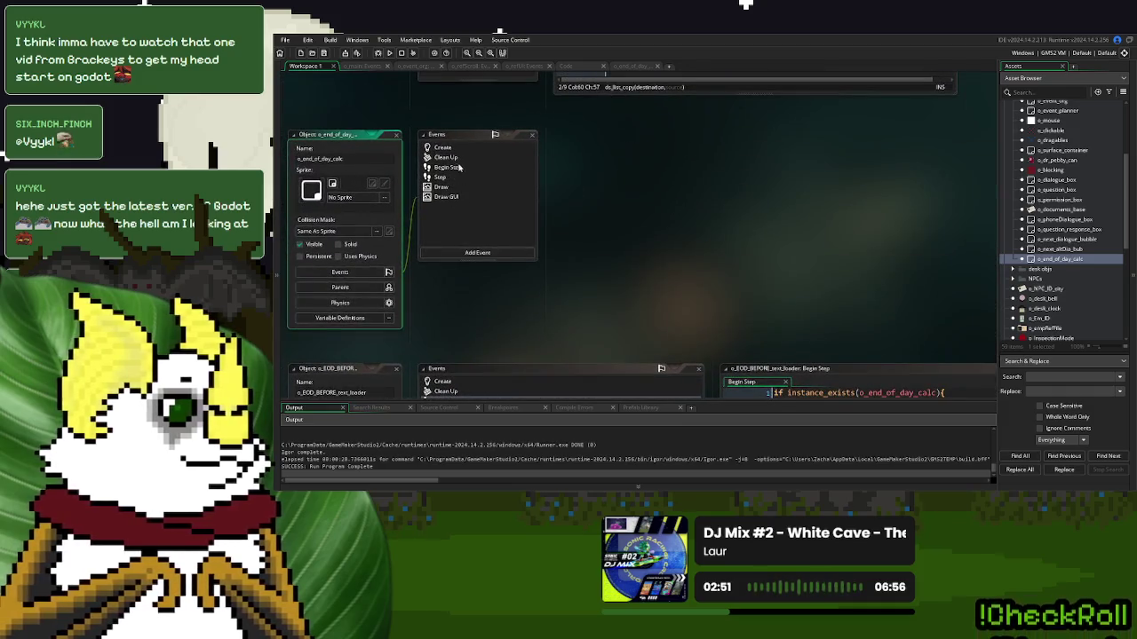
left_click(452, 169)
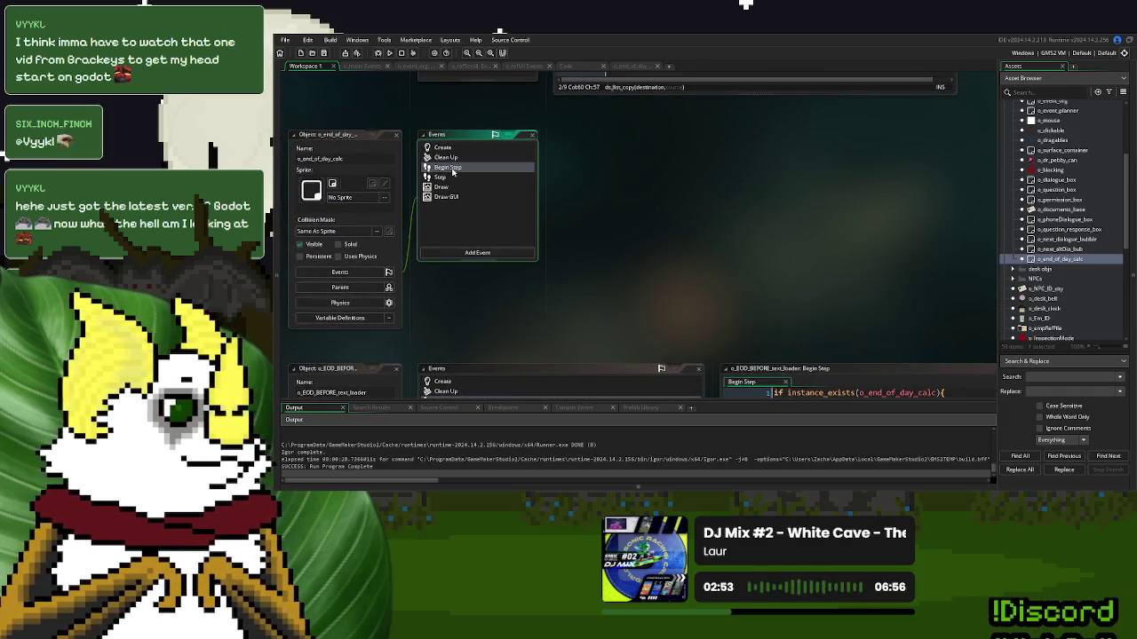
left_click(627, 67)
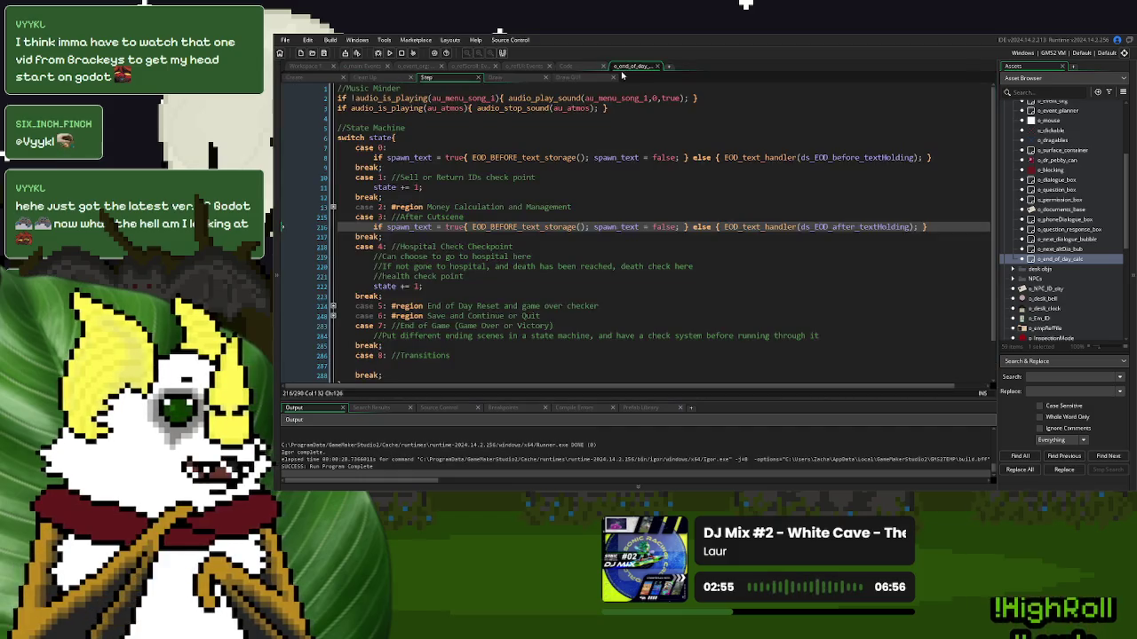
scroll(561, 157, "down", 1)
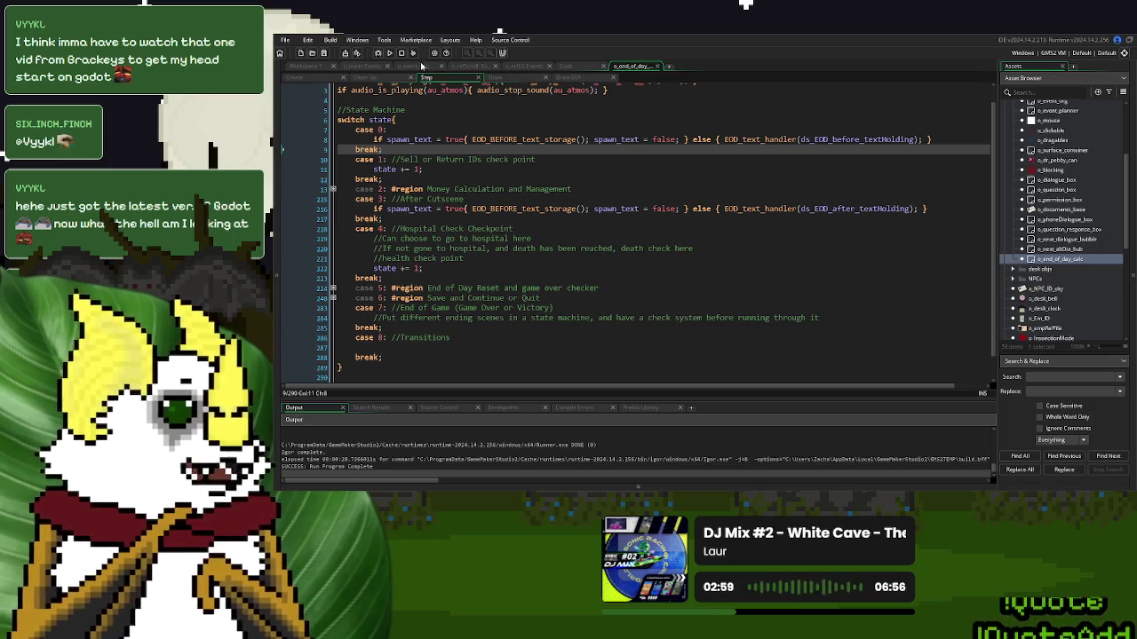
left_click(389, 53)
Play through the visitor dialogue, Day 1 Over, LINE 1 and the Option One pages, then quit with Escape
left_click(479, 140)
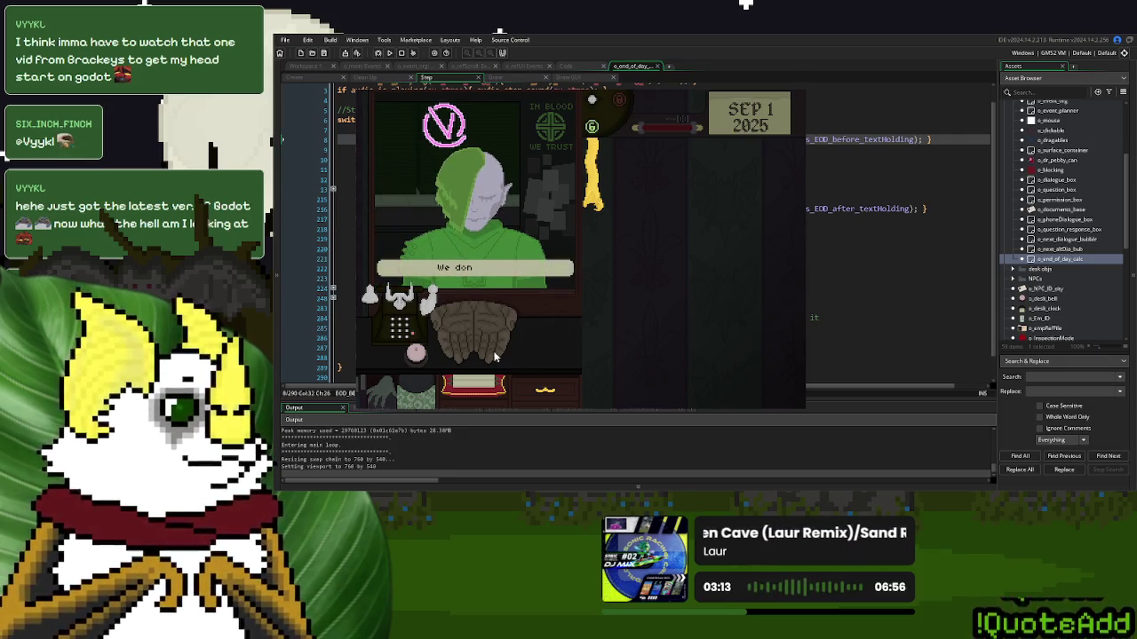
left_click(417, 353)
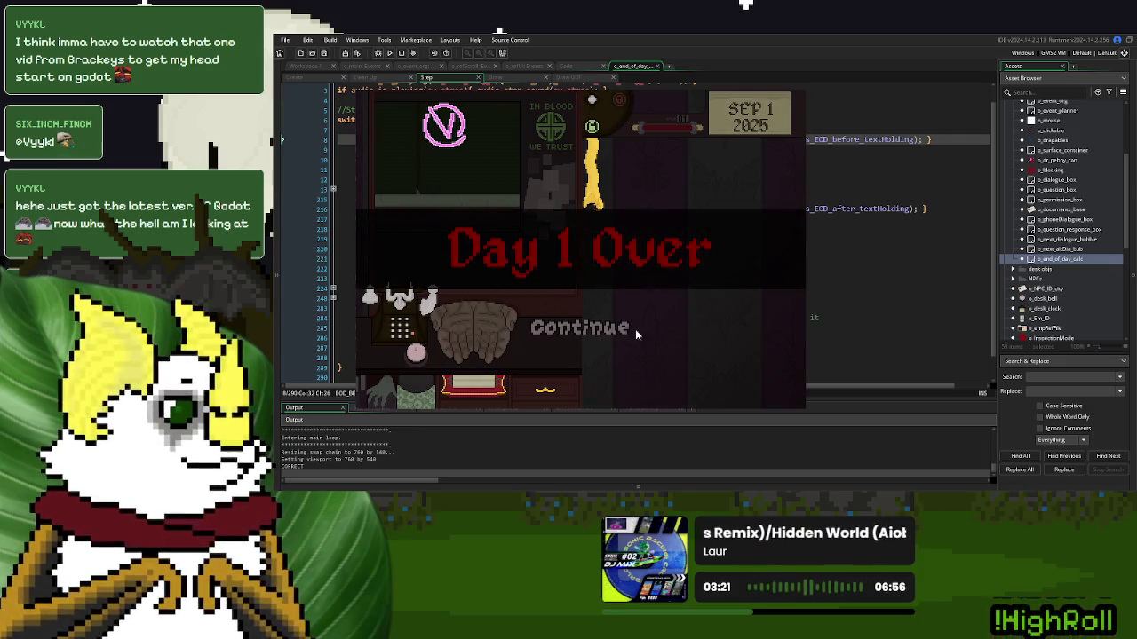
left_click(609, 330)
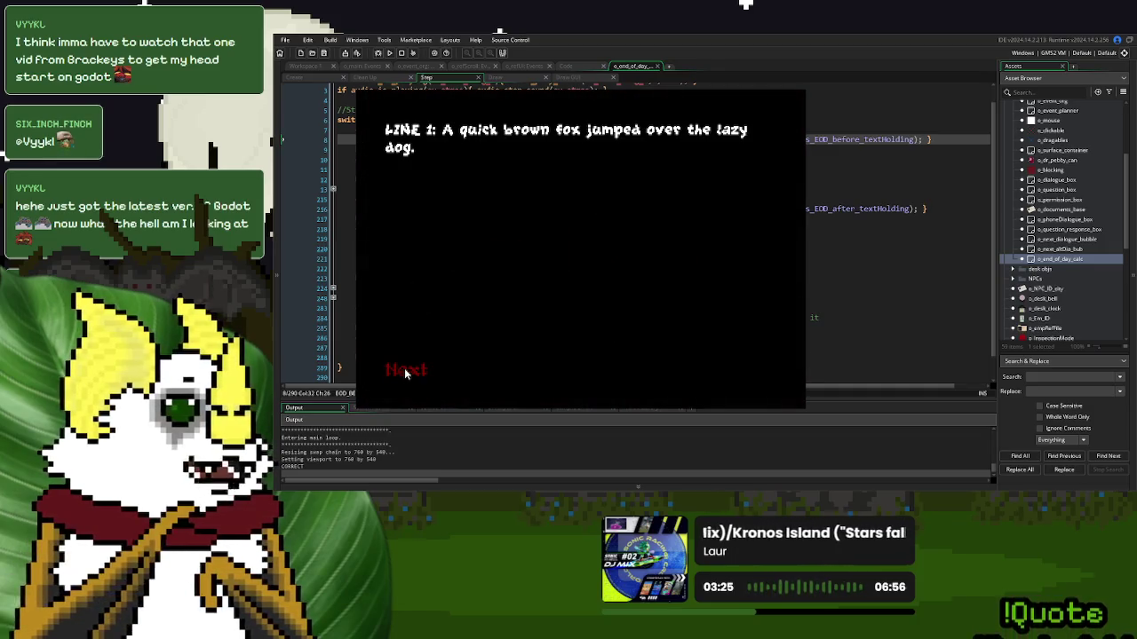
left_click(404, 368)
left_click(418, 373)
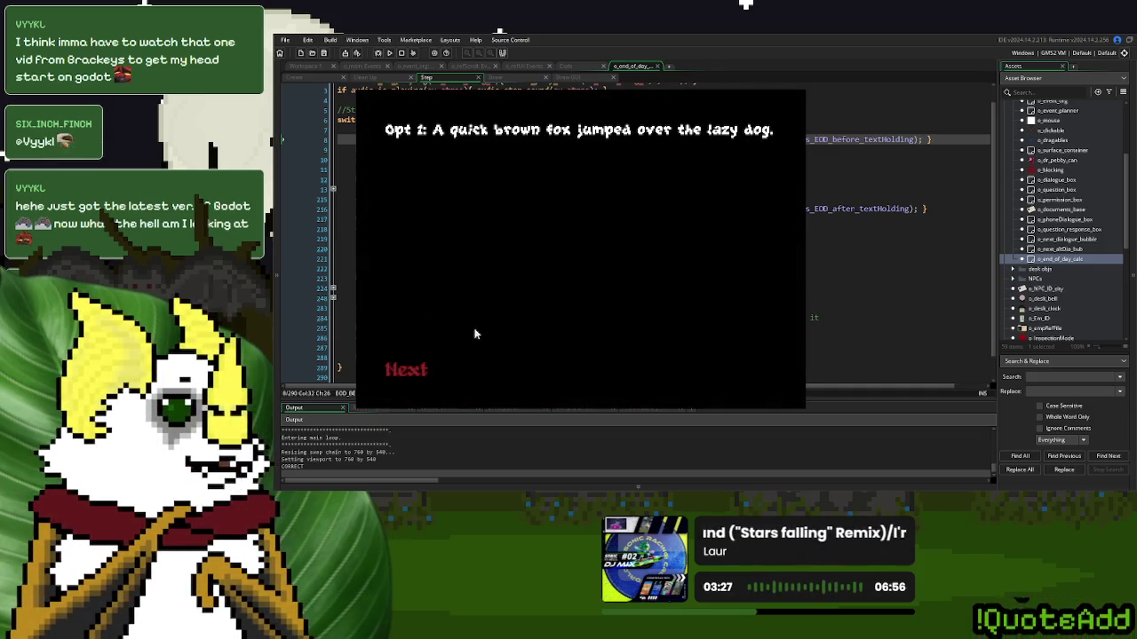
left_click(421, 371)
left_click(427, 364)
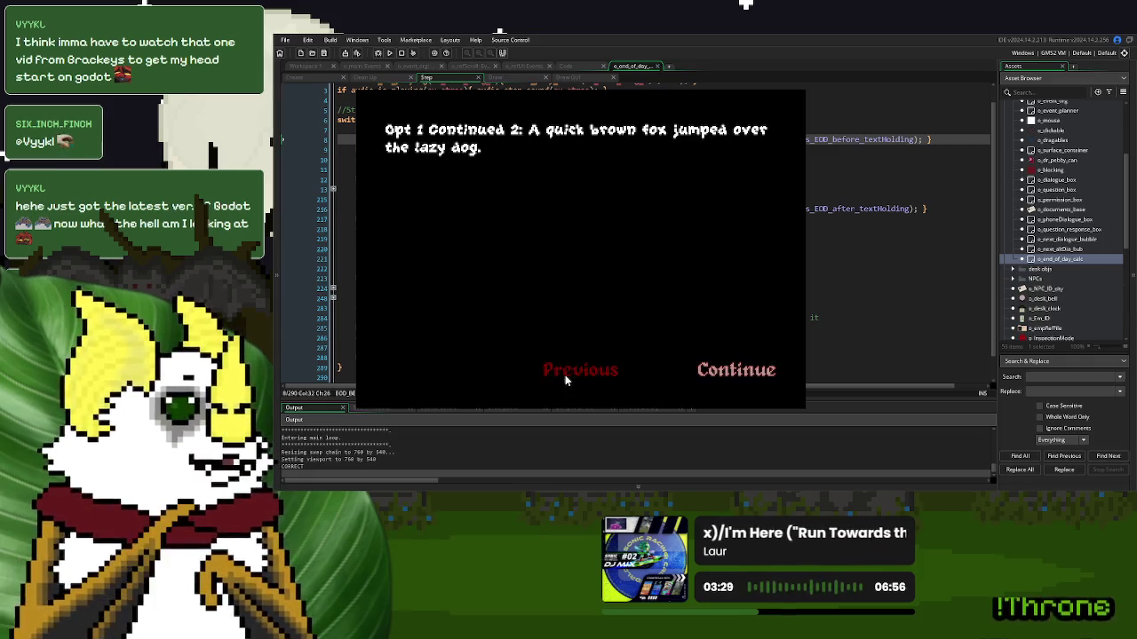
key("Escape")
Replace every ds_EOD_before_textHolding in the project with ds_textHolding
left_click(540, 209)
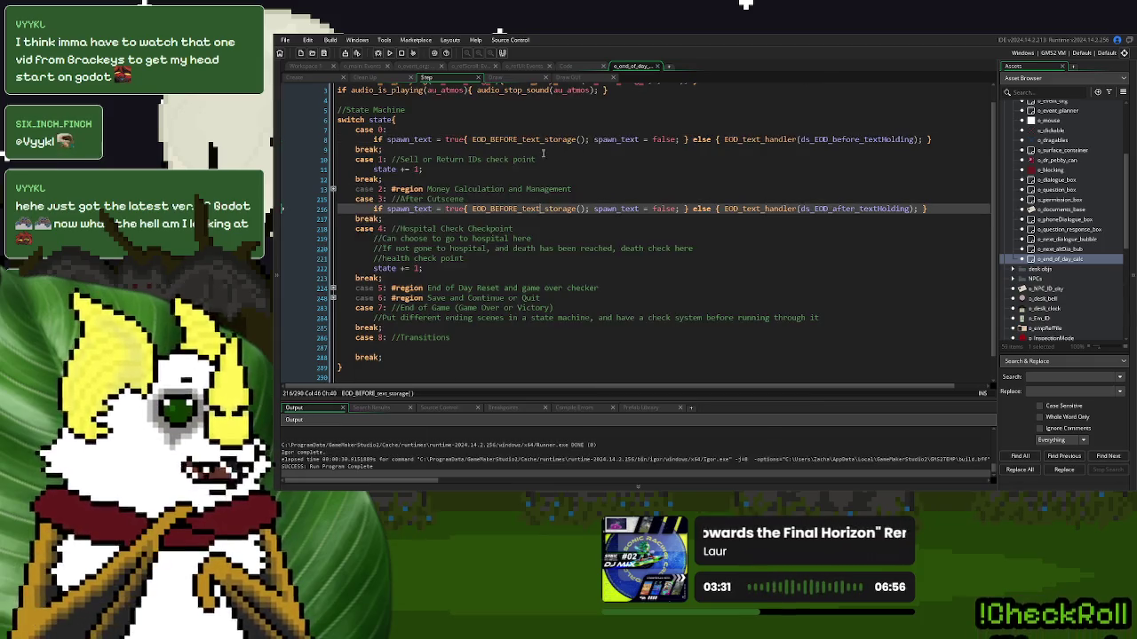
double_click(825, 139)
key("ctrl+c")
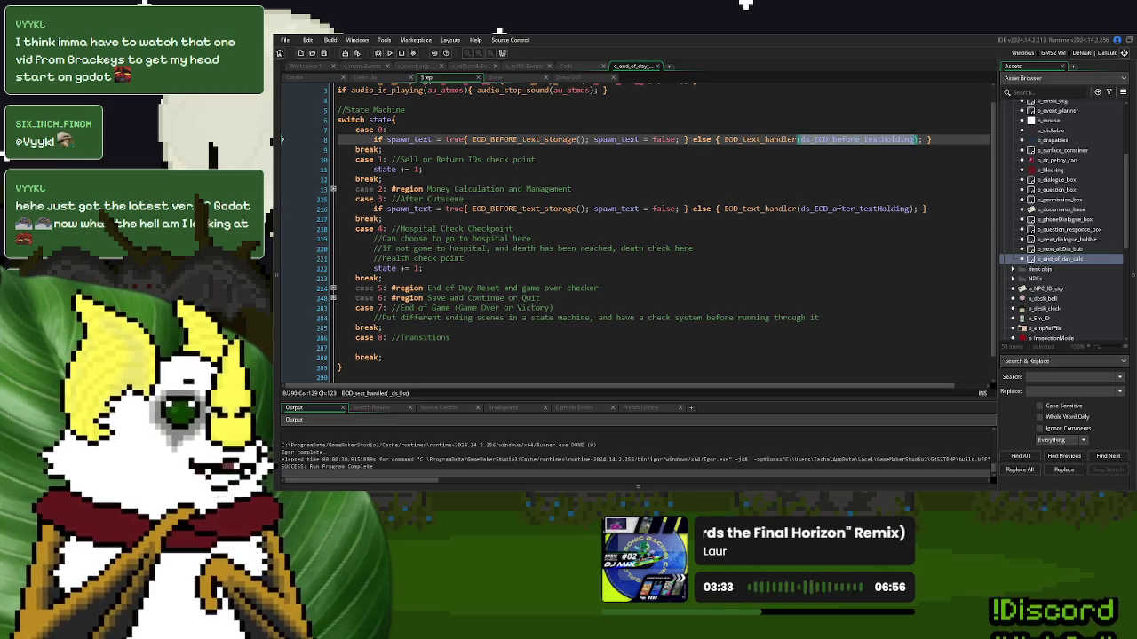
left_click(1068, 378)
key("ctrl+v")
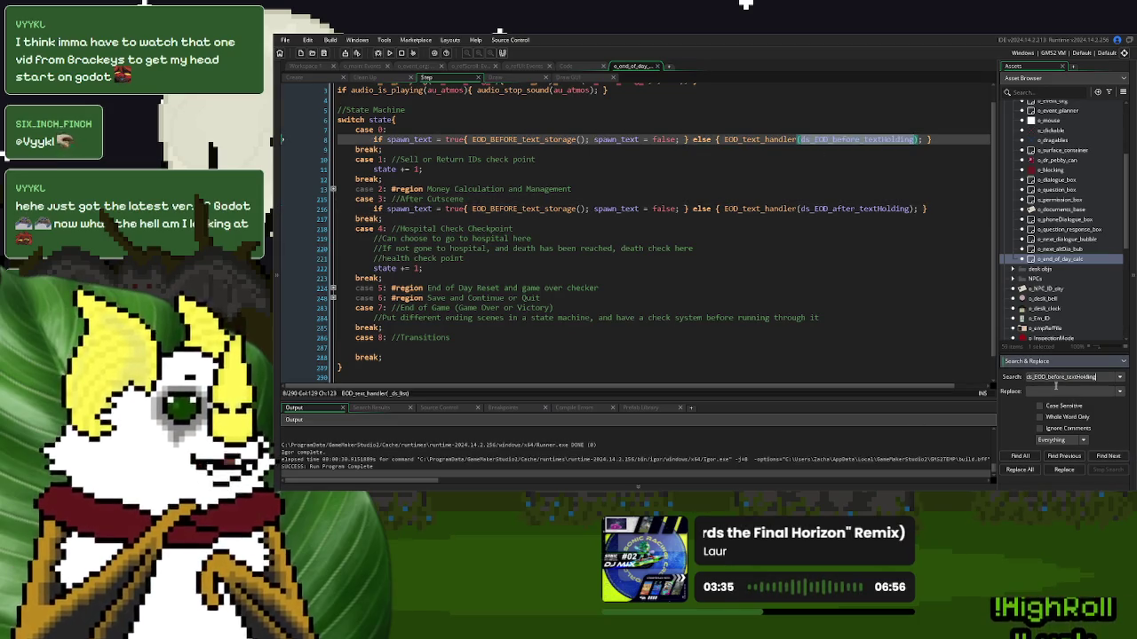
left_click_drag(1066, 378, 1035, 388)
key("BackSpace")
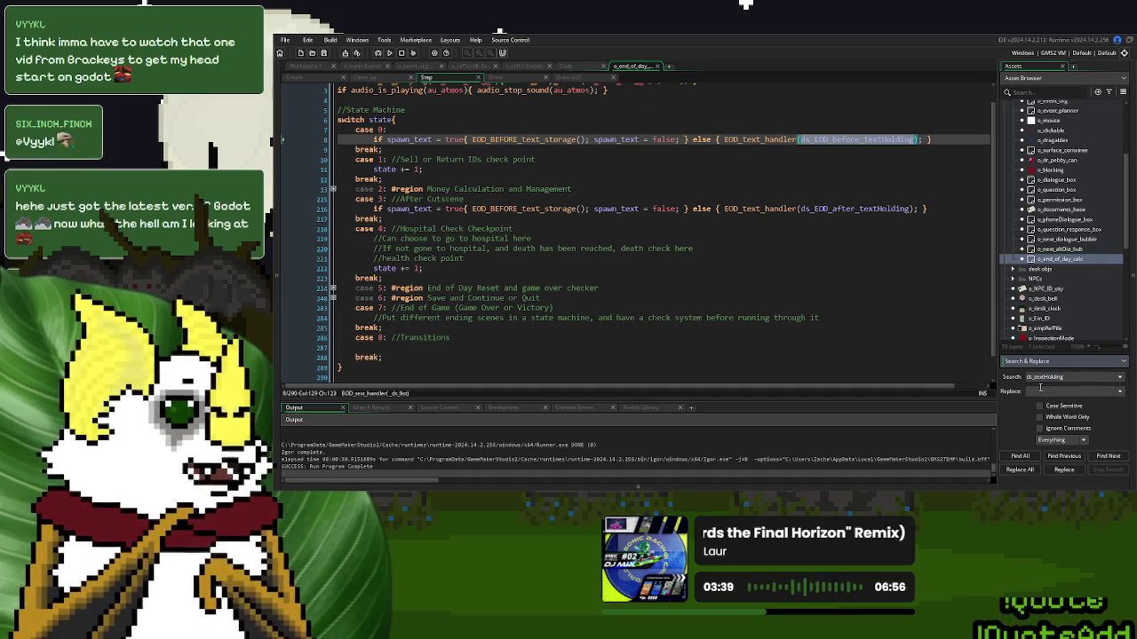
left_click(1050, 391)
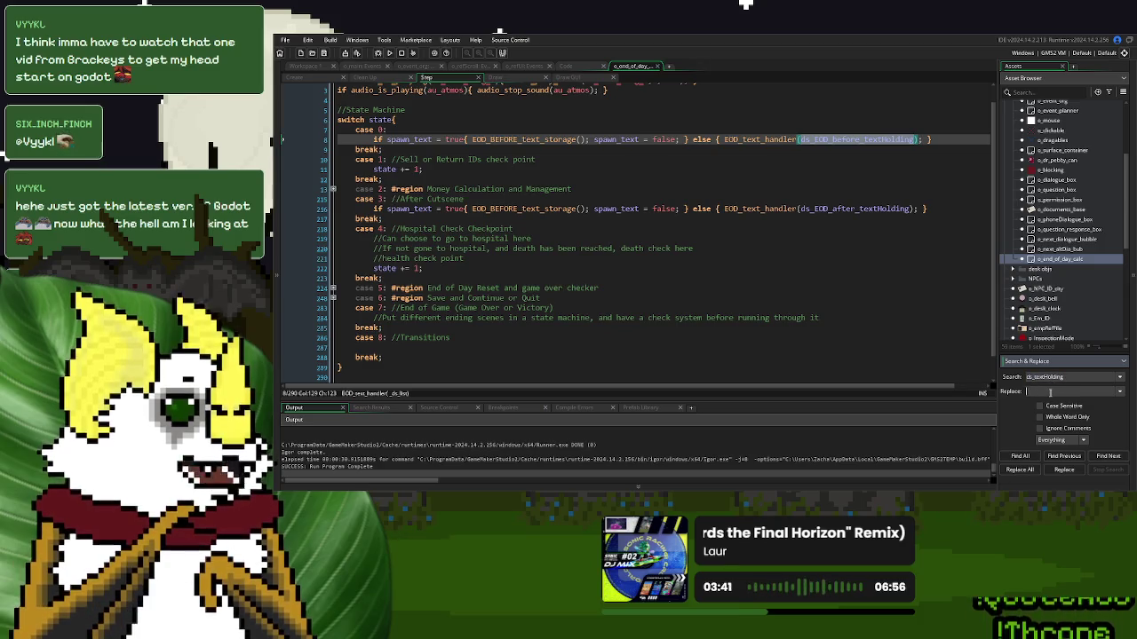
key("ctrl+v")
key("BackSpace")
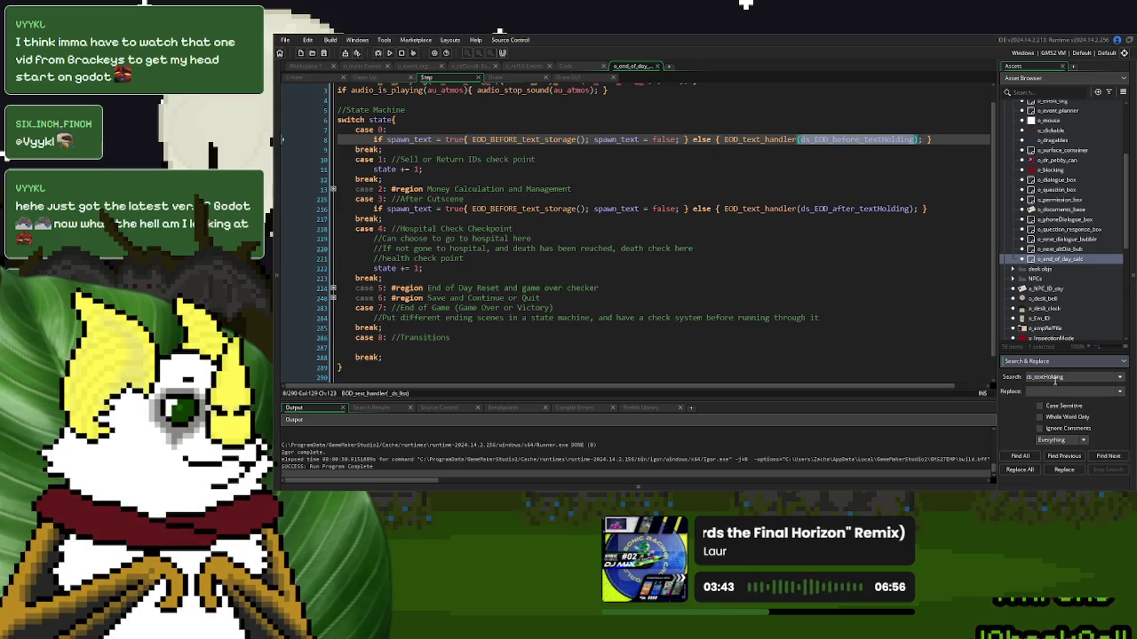
key("ctrl+z")
left_click(1054, 391)
type("ds_textHolding")
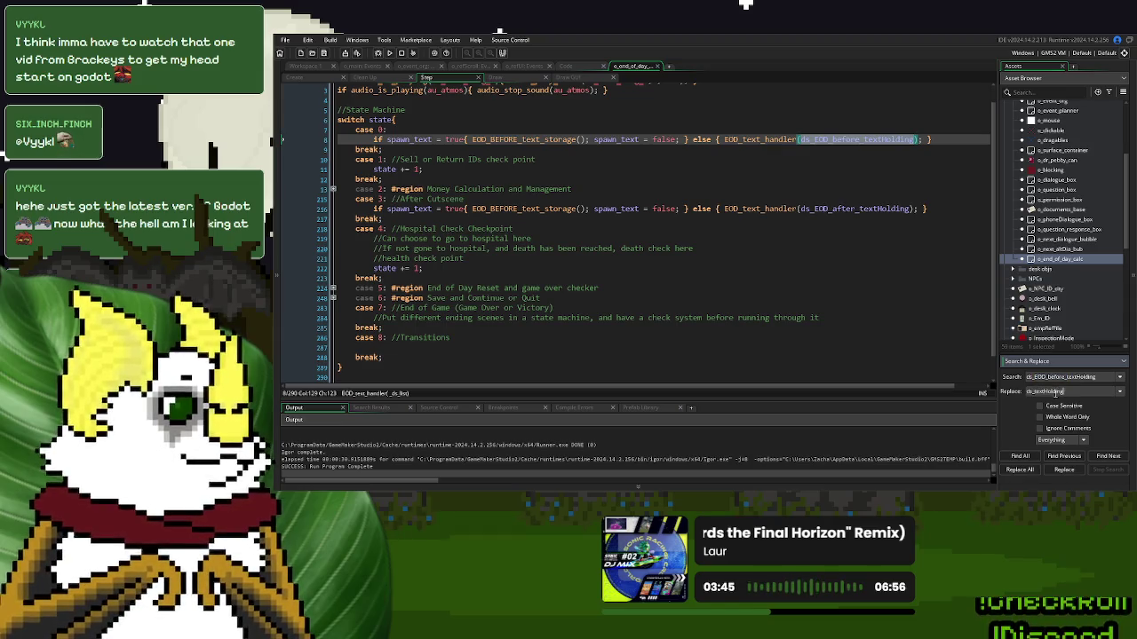
left_click(1013, 458)
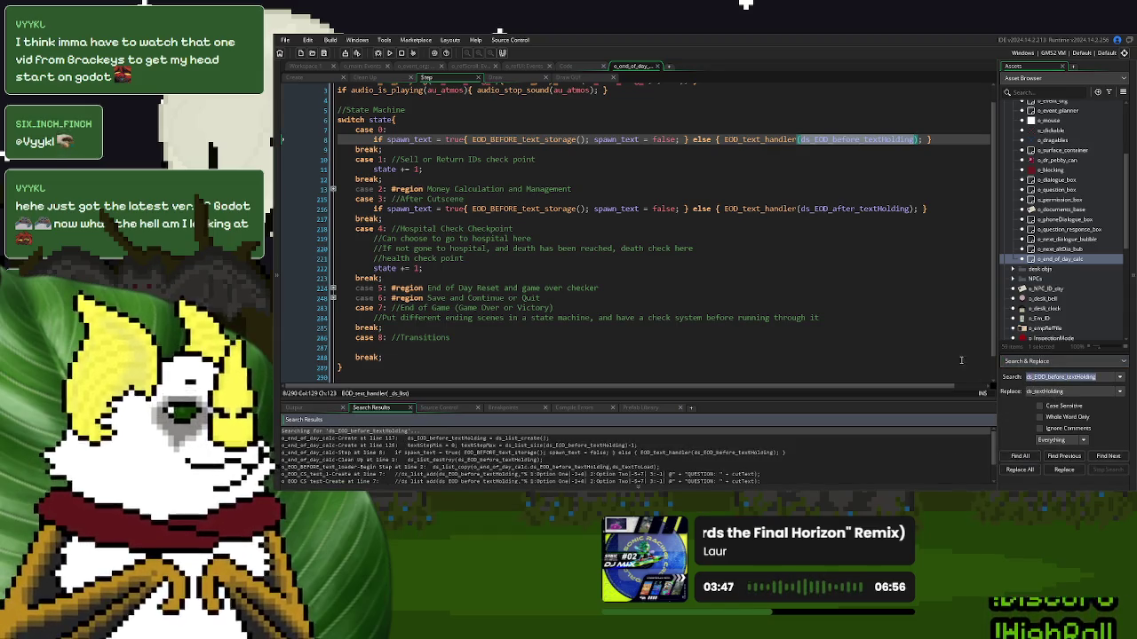
left_click(1020, 470)
left_click(743, 286)
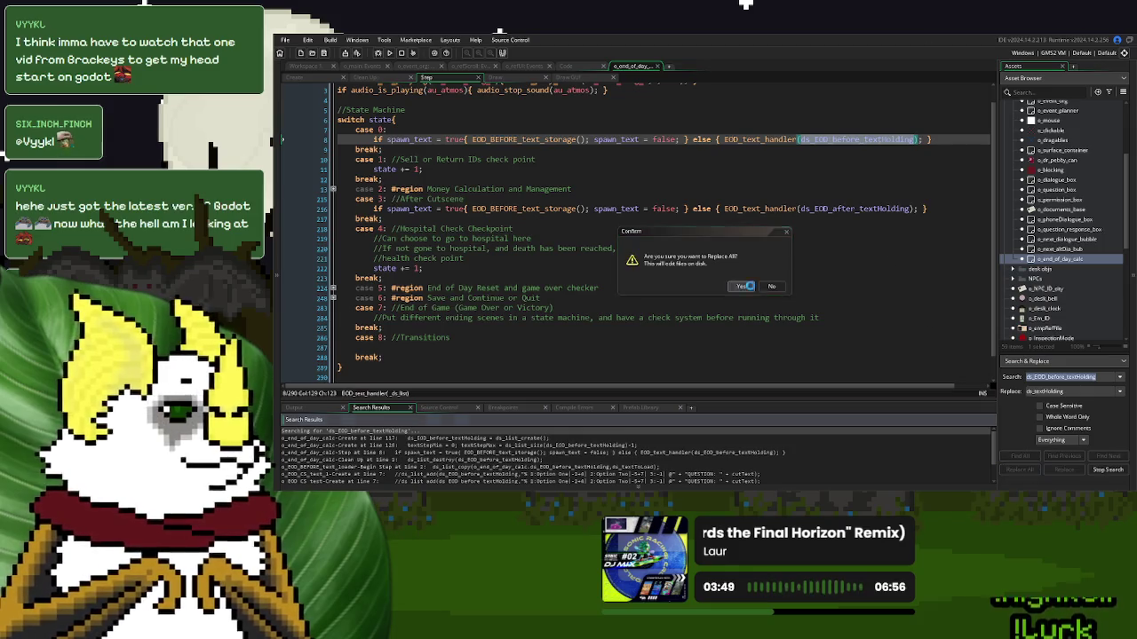
Replace all ds_EOD_after_textHolding occurrences with ds_textHolding and check line 216
double_click(840, 209)
key("ctrl+shift+f")
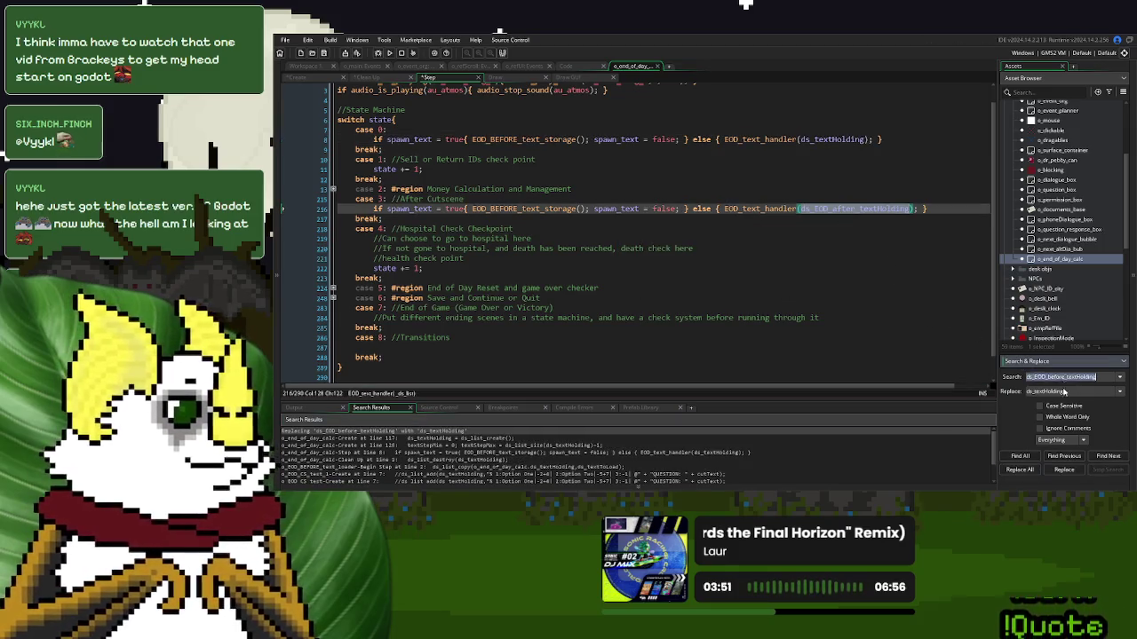
left_click(1020, 470)
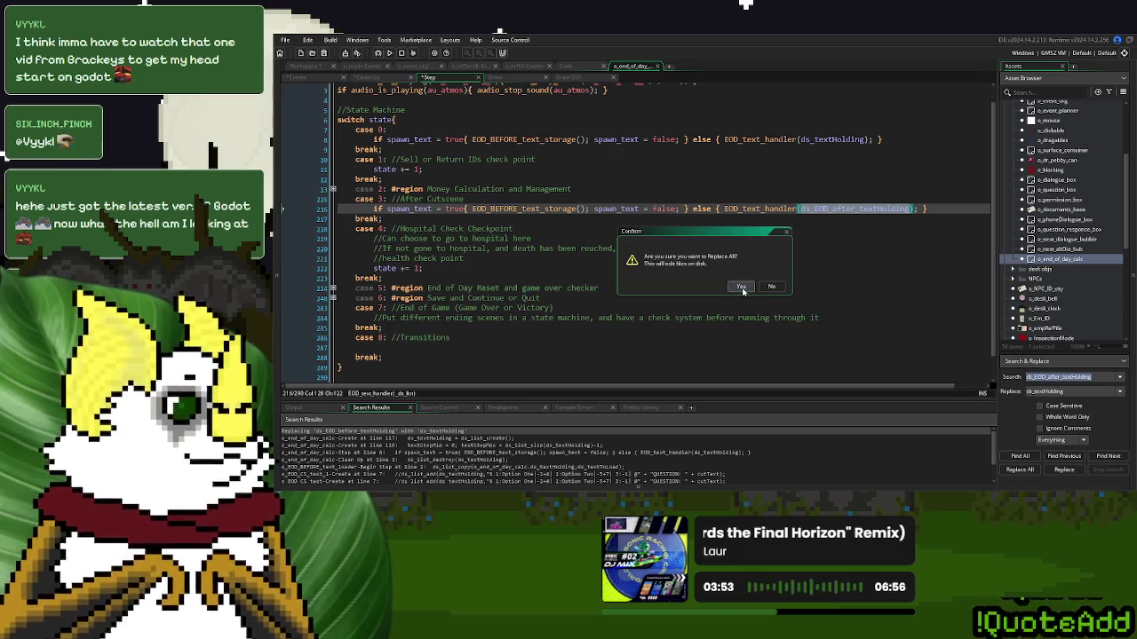
left_click(741, 290)
left_click(836, 209)
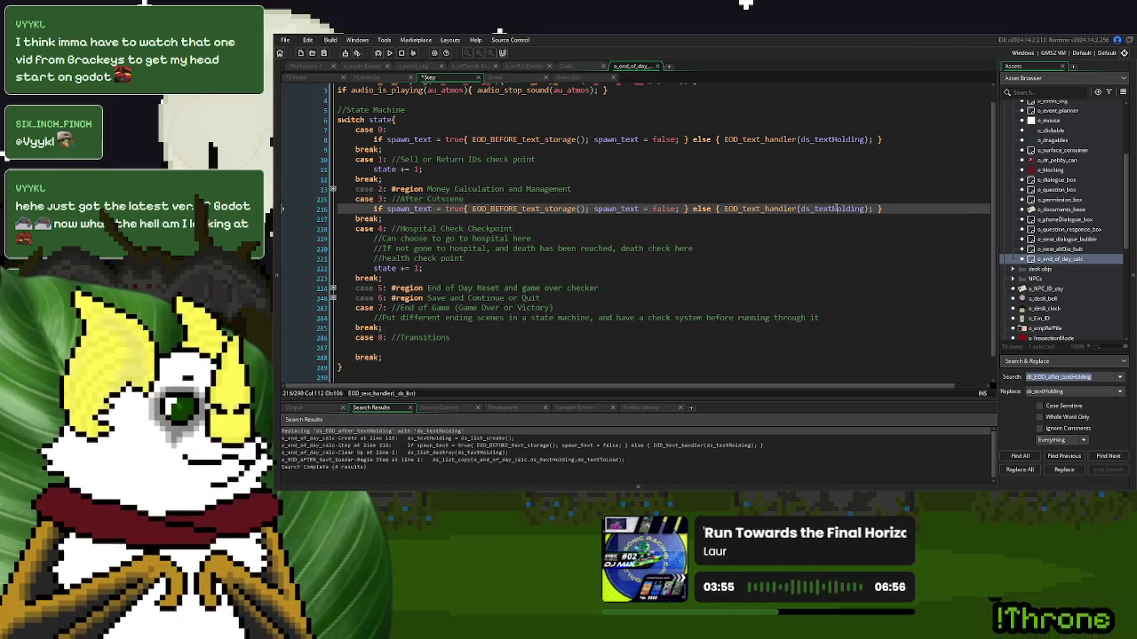
double_click(831, 209)
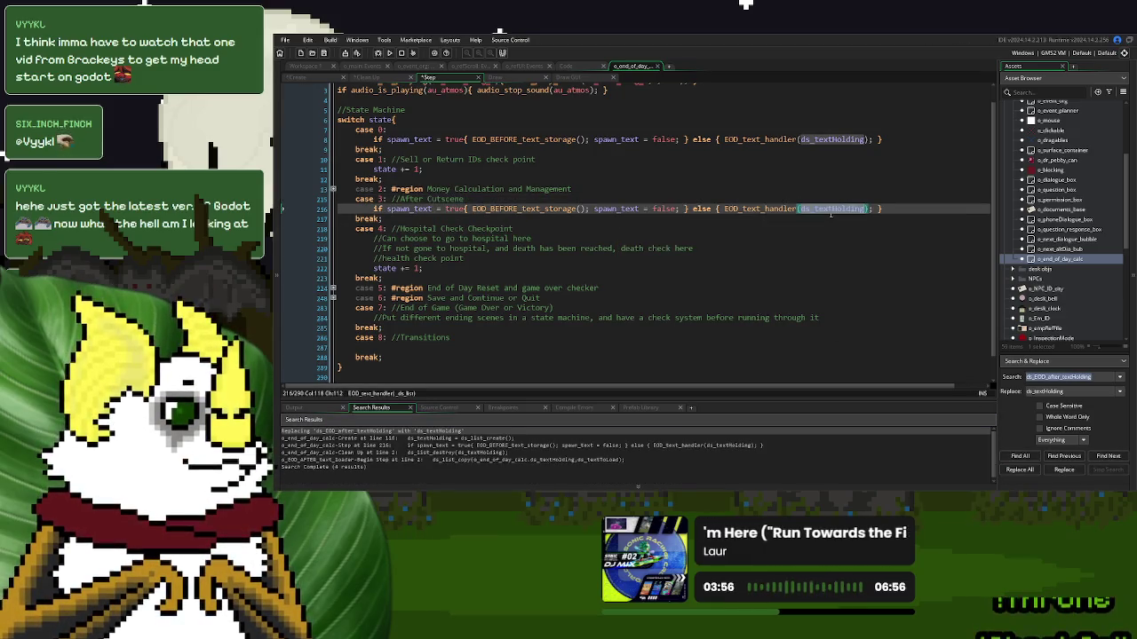
Drop EOD_text_handler's _ds_list parameter and add 'var _ds_list = ds_textHolding' inside it
middle_click(768, 140)
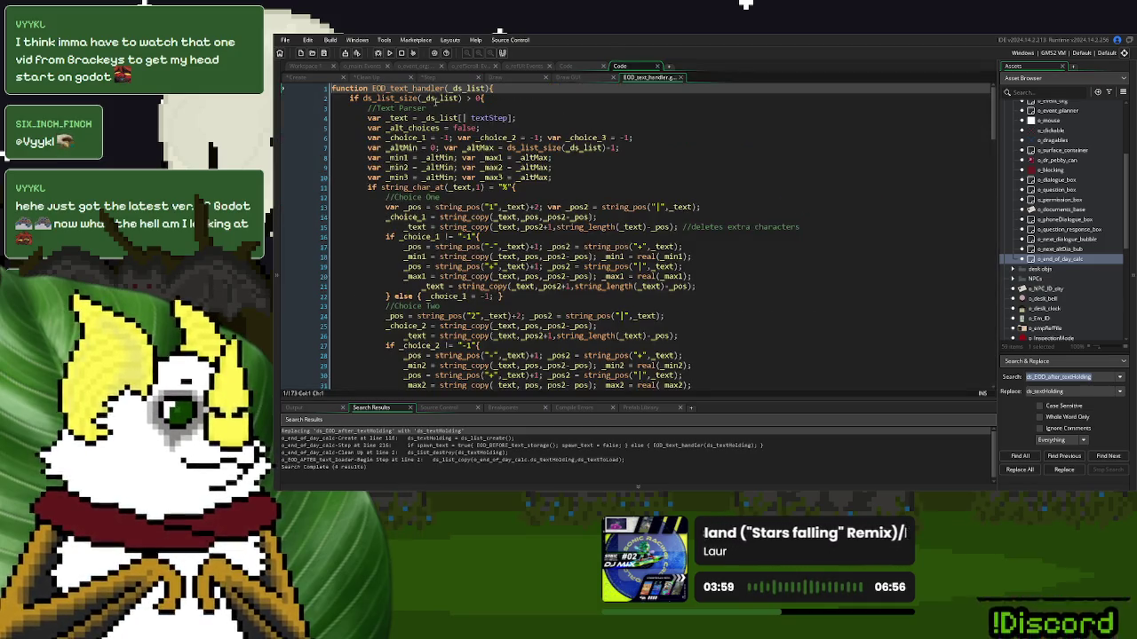
left_click(350, 97)
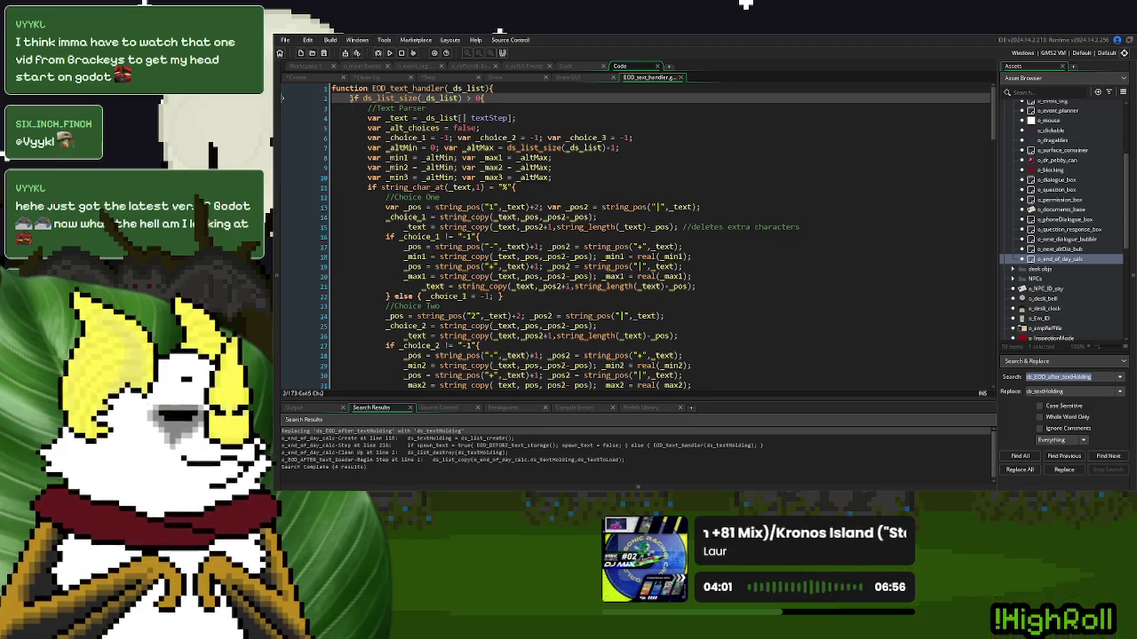
key("Return")
key("Up")
type("var _ds_li")
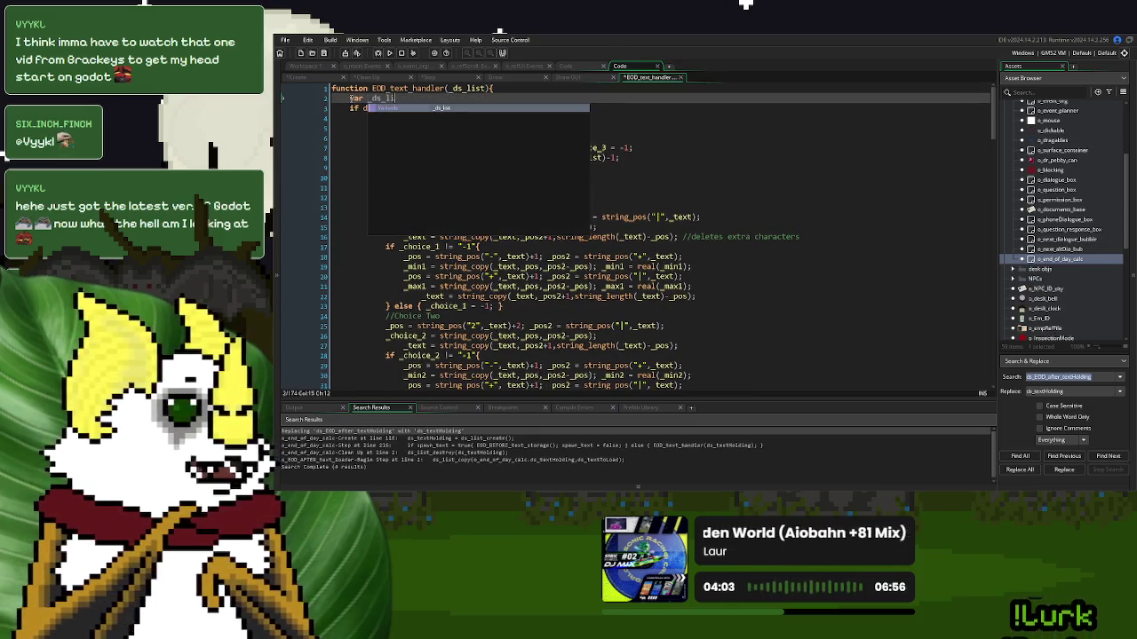
type("st = ds_textHolding;")
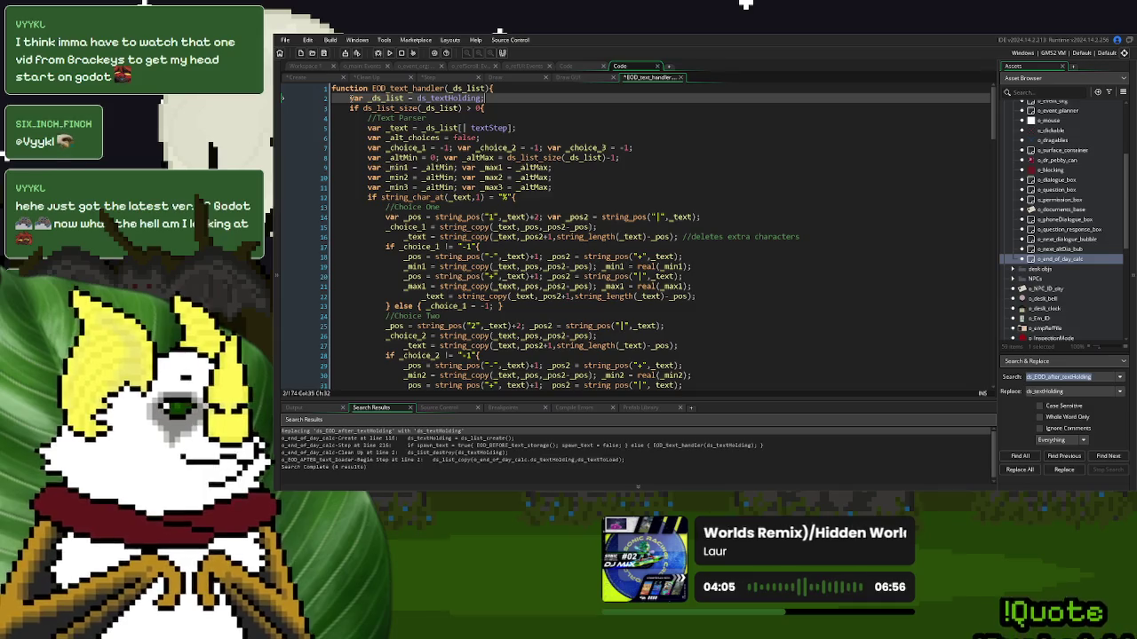
key("Up")
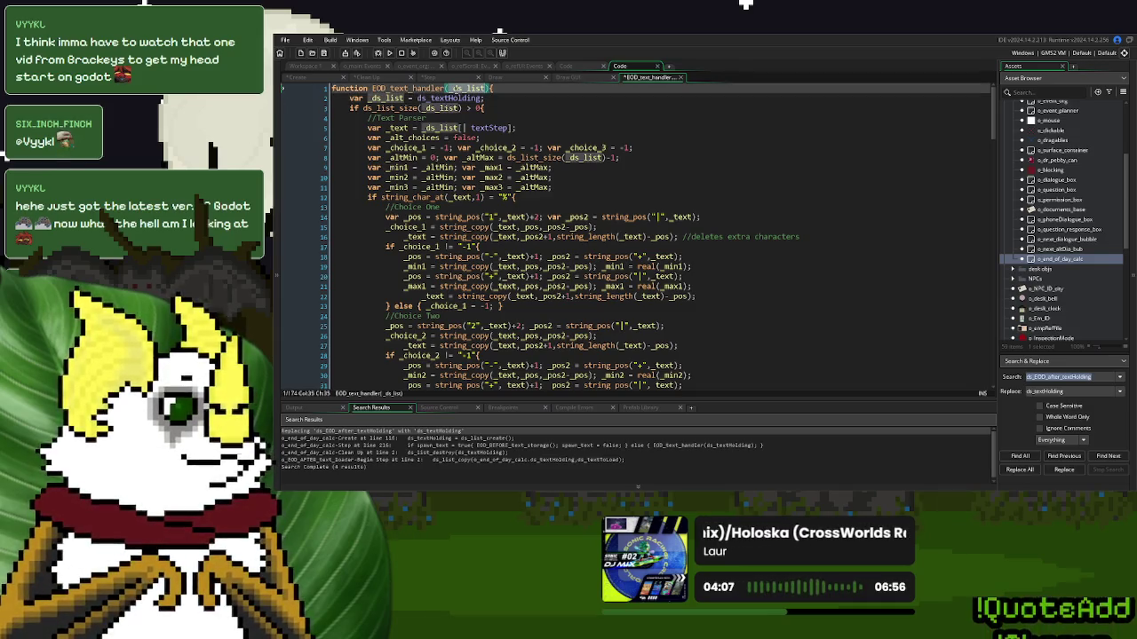
key("ctrl+BackSpace")
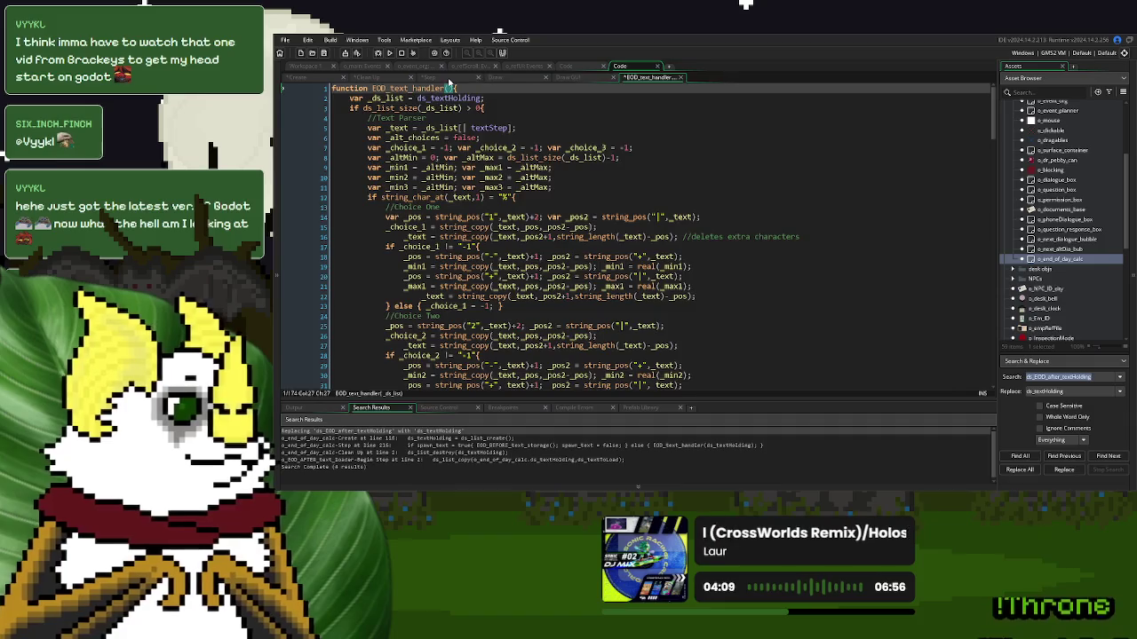
Remove the ds_textHolding argument from the handler calls on lines 8 and 216
left_click(429, 77)
double_click(814, 139)
key("BackSpace")
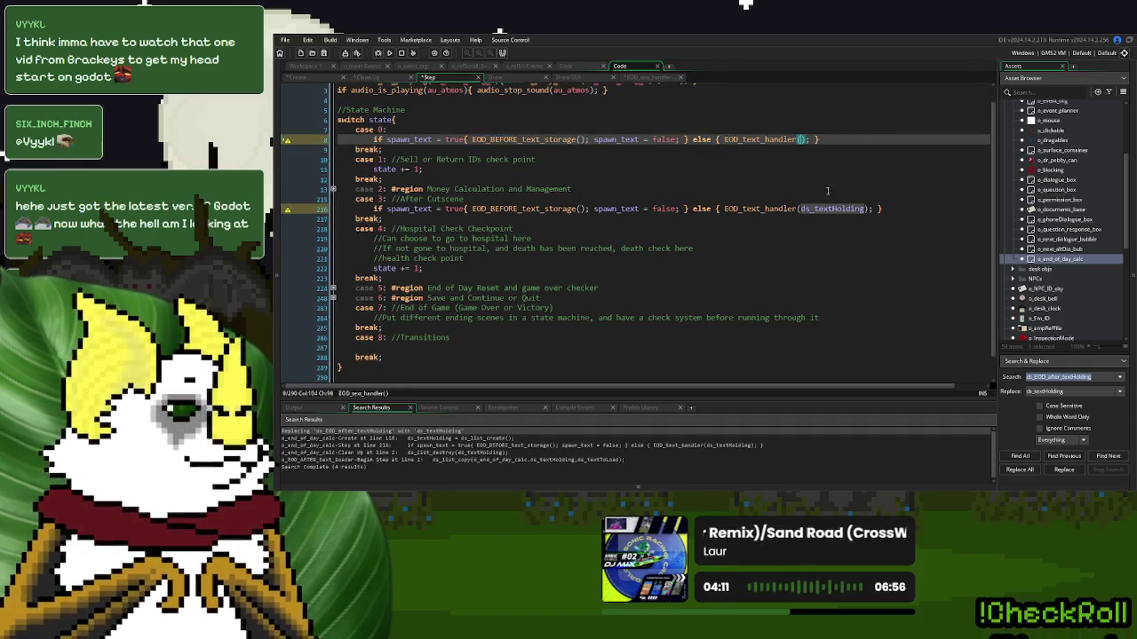
double_click(831, 209)
key("BackSpace")
left_click(757, 160)
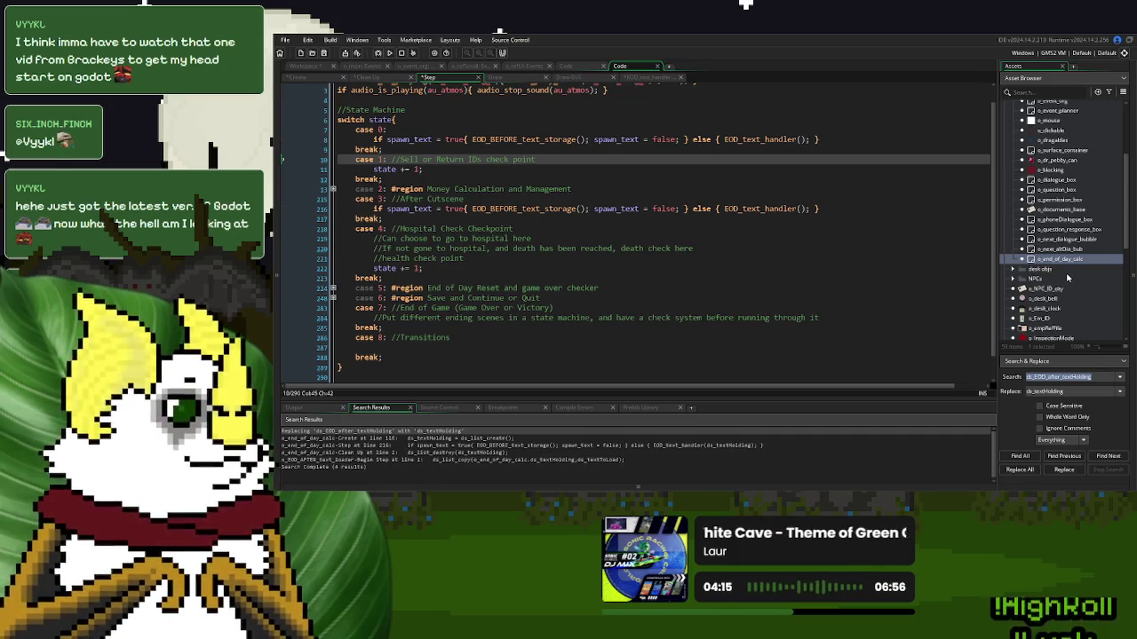
scroll(1068, 278, "down", 8)
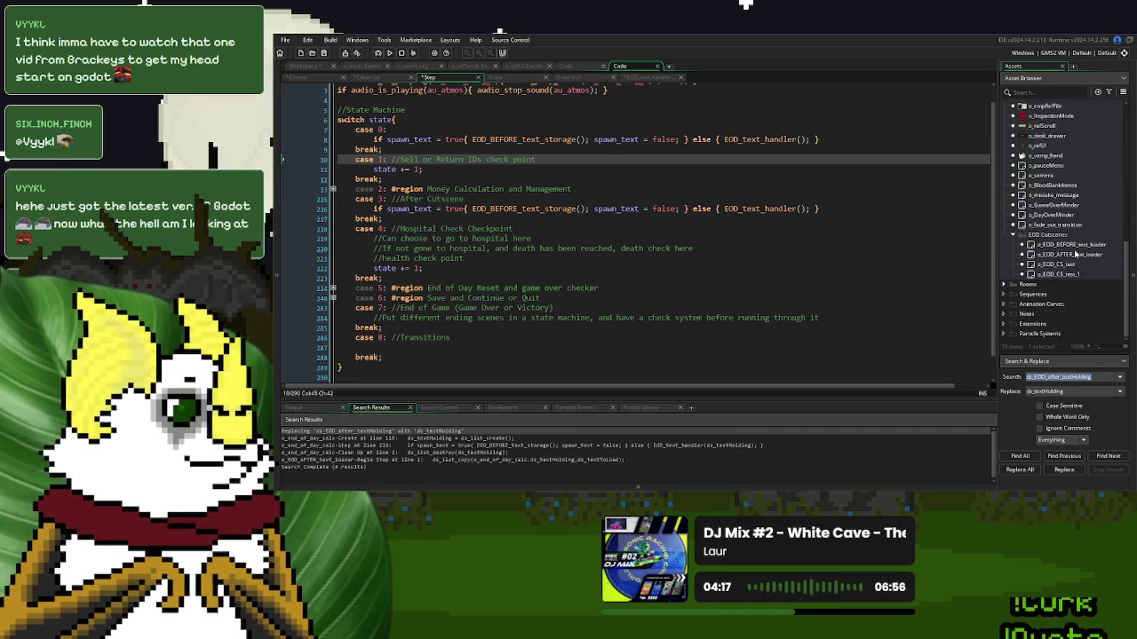
Rename o_EOD_BEFORE_text_loader to o_EOD_text_loader and add o_EOD_CS_test_1 as its child
double_click(1080, 246)
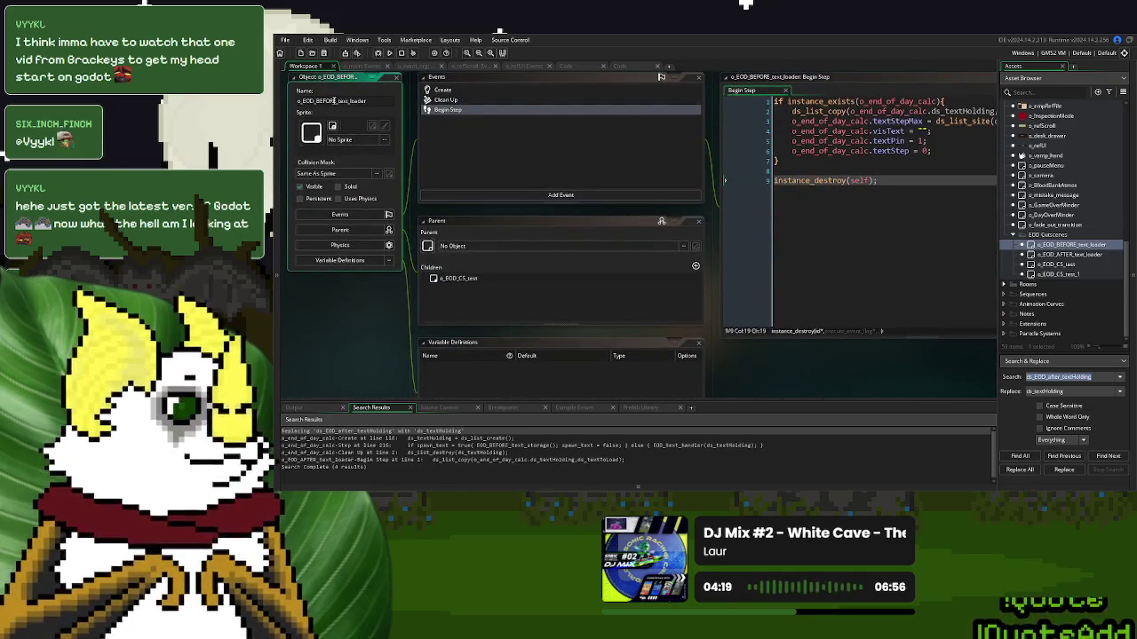
key("BackSpace")
key("BackSpace")
key("BackSpace")
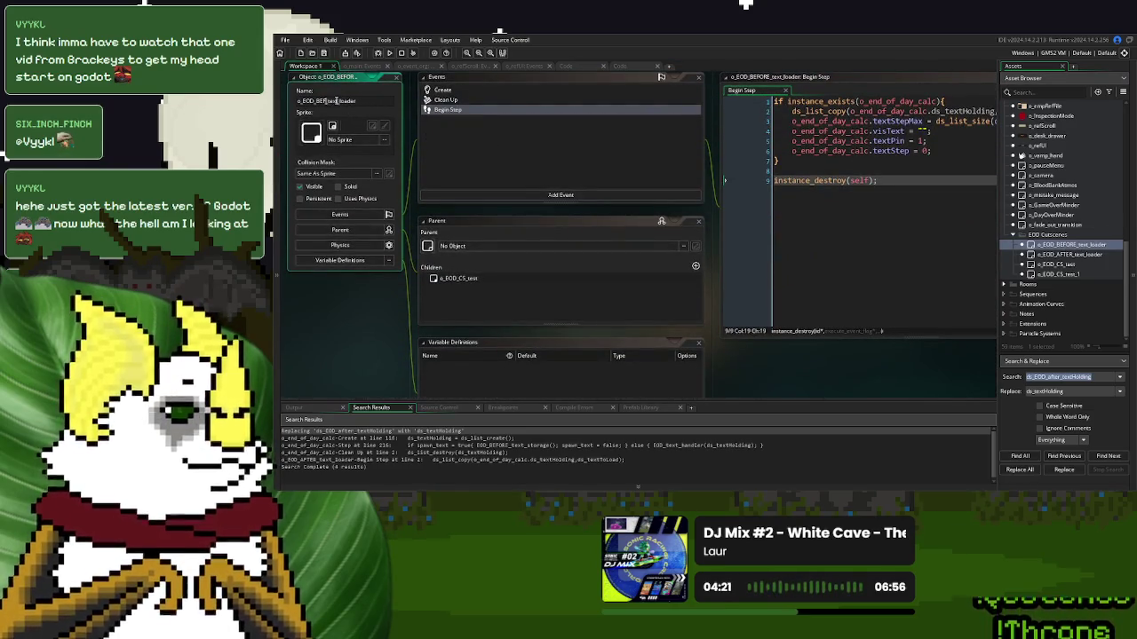
scroll(672, 318, "down", 3)
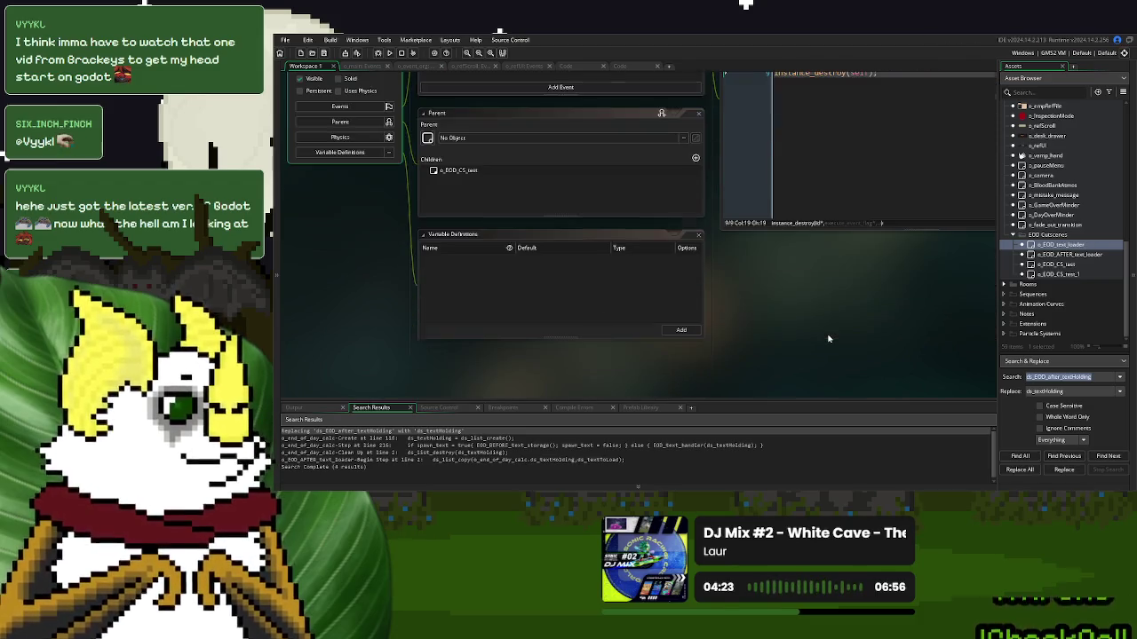
scroll(860, 282, "up", 1)
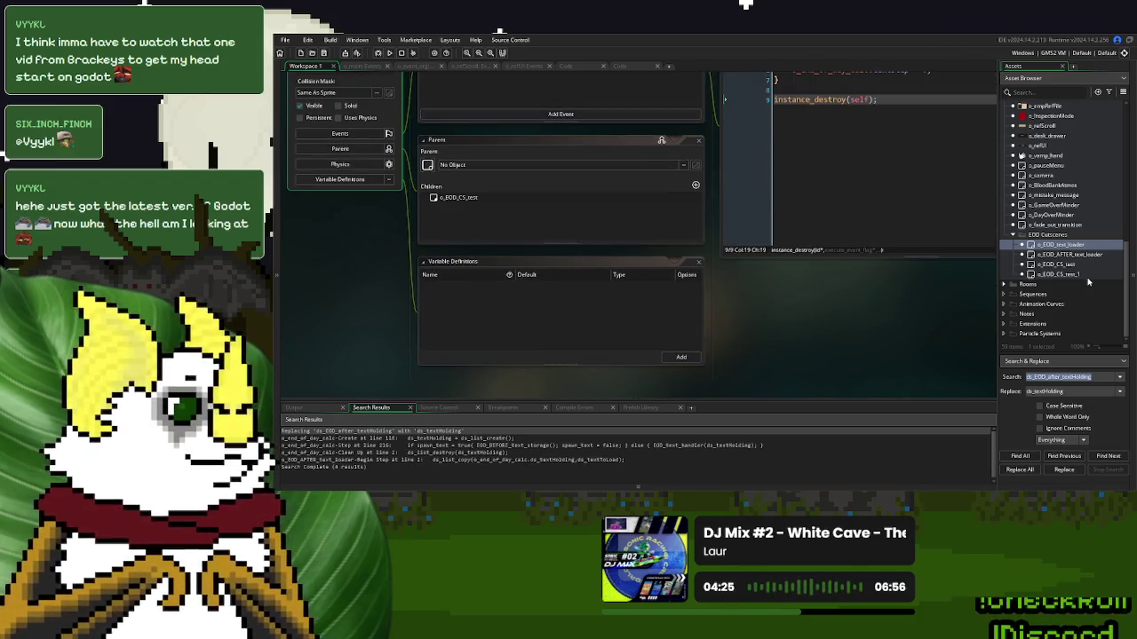
left_click_drag(1085, 275, 634, 218)
Delete o_EOD_AFTER_text_loader and run the game
left_click(1083, 257)
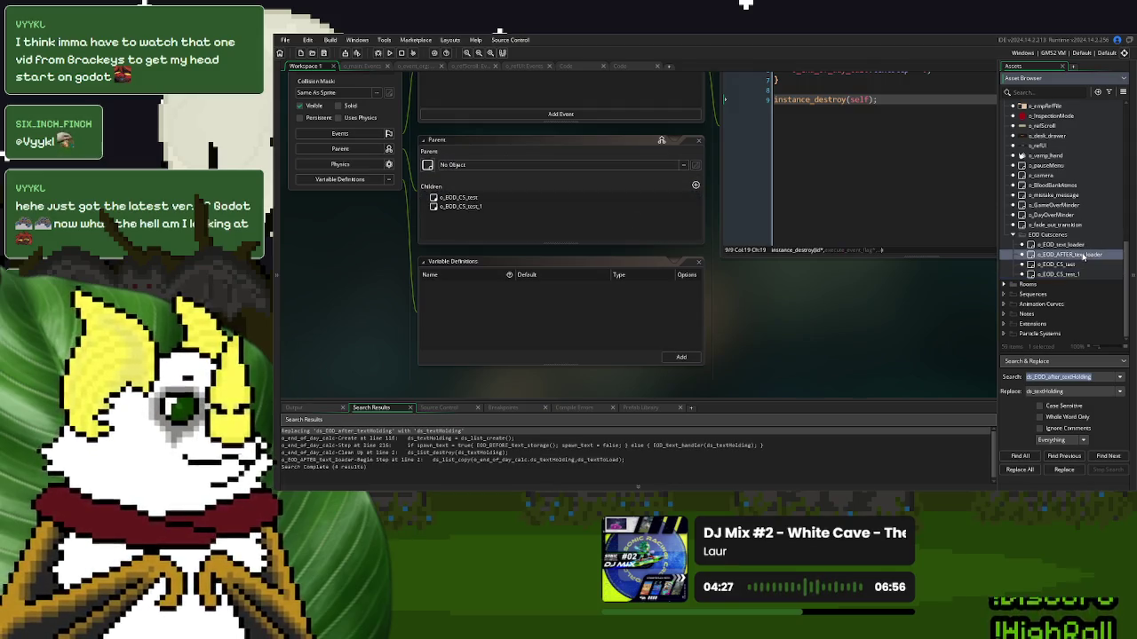
key("Delete")
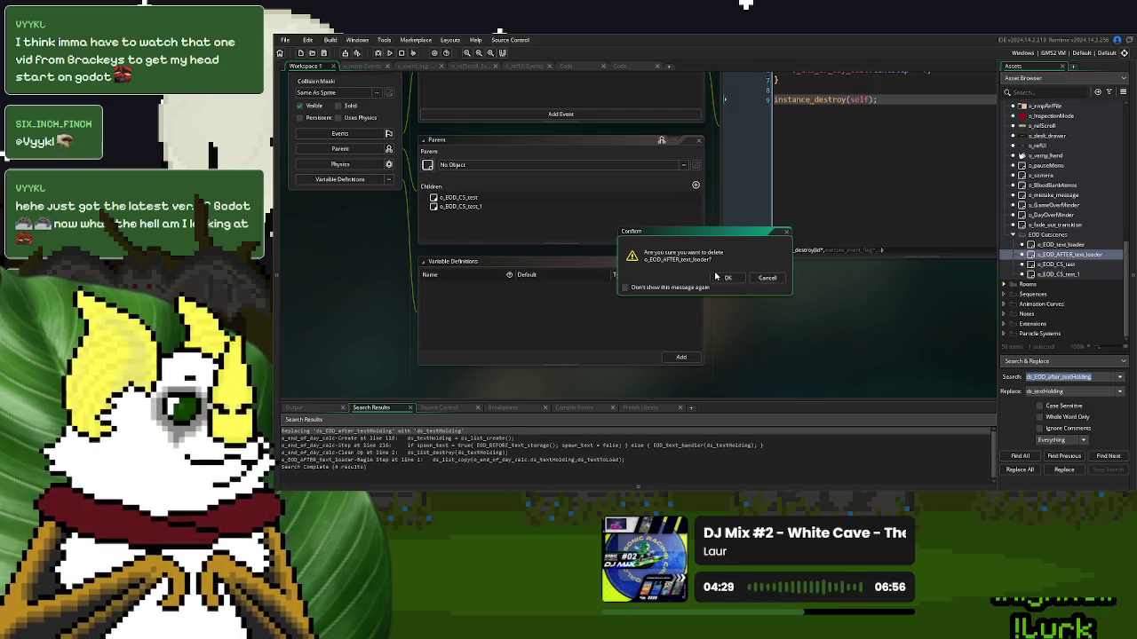
left_click(725, 277)
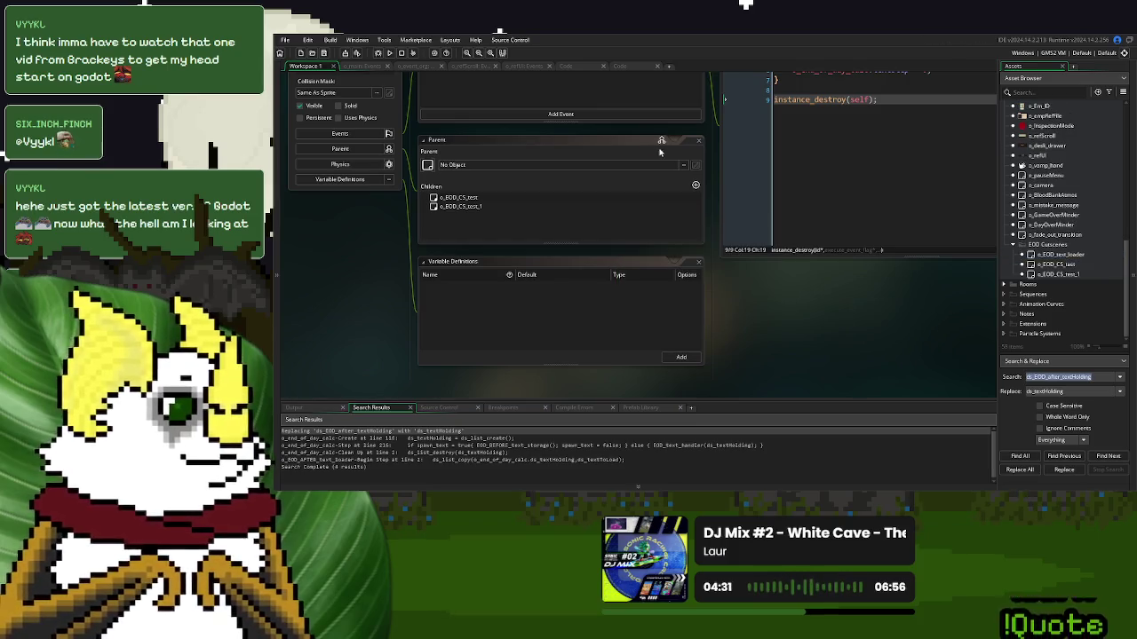
scroll(736, 298, "up", 5)
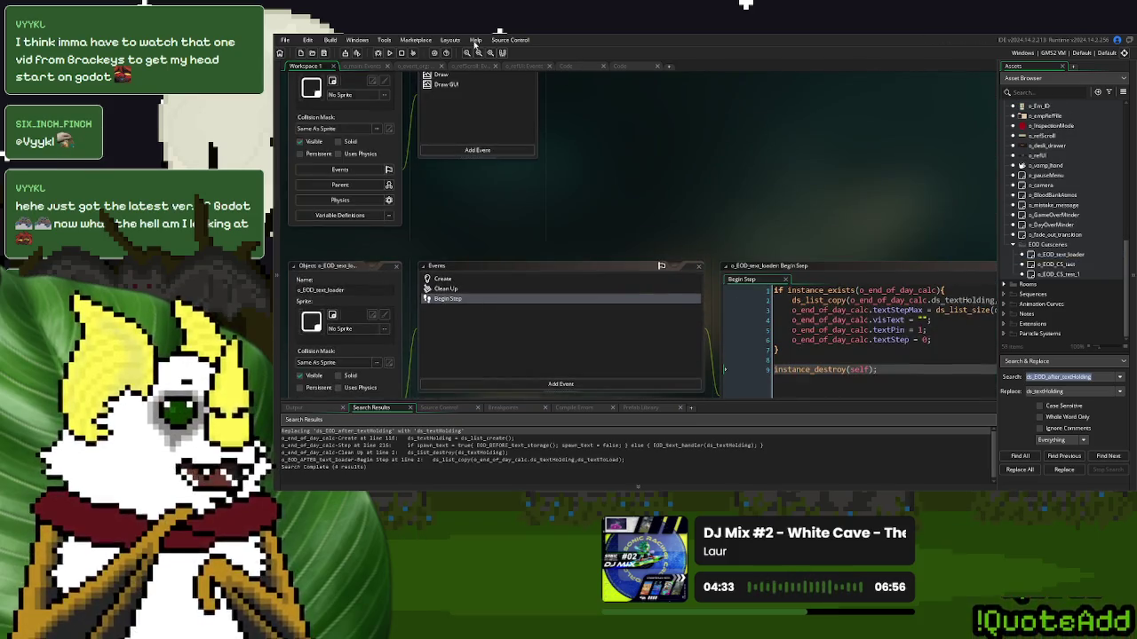
left_click(393, 57)
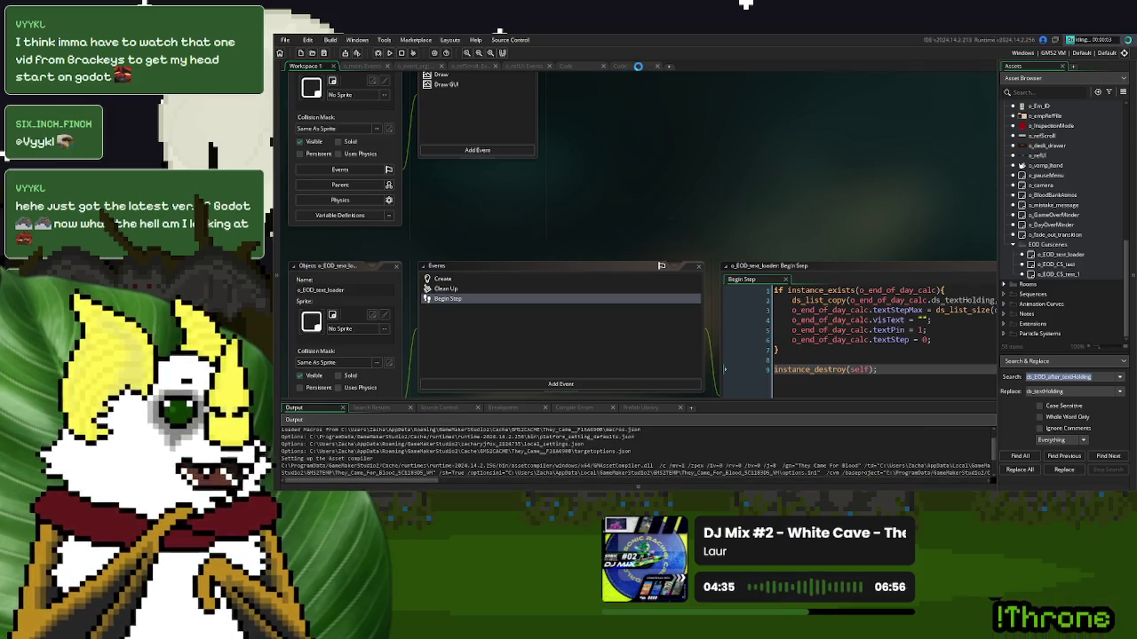
left_click(632, 65)
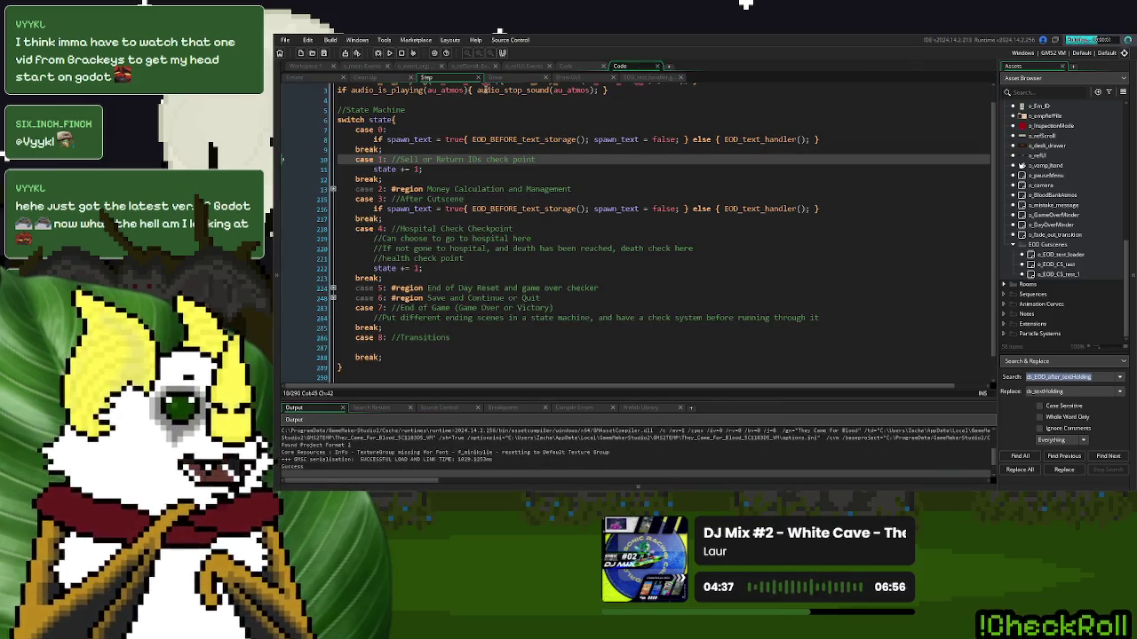
Leave a single ds_list_destroy(ds_textHolding) call in Clean Up and relaunch the game
left_click(364, 77)
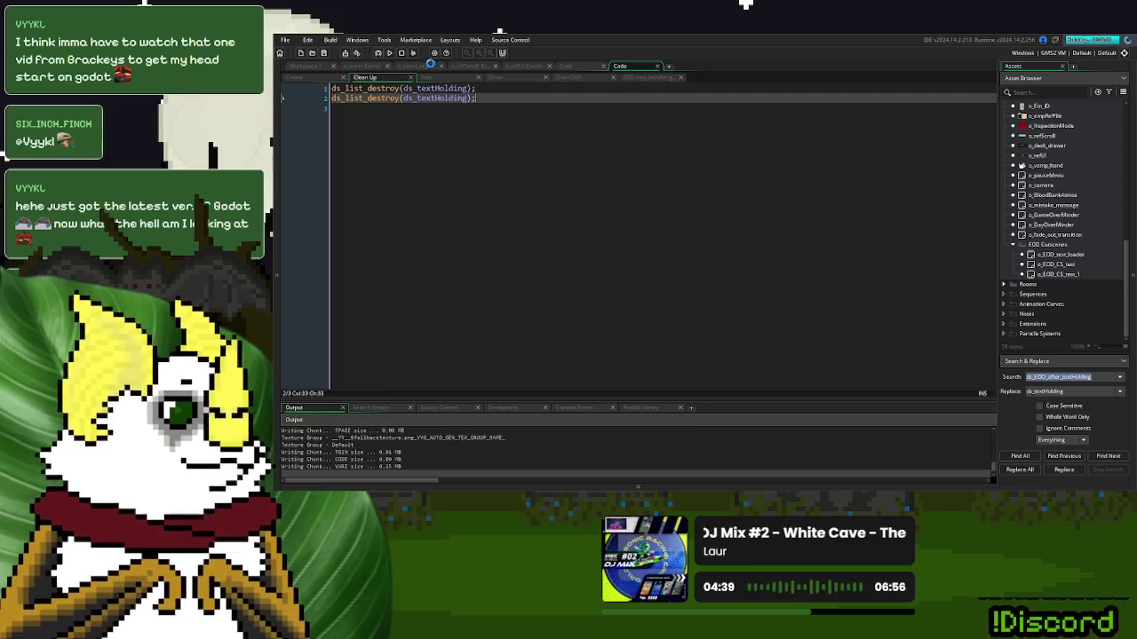
left_click_drag(476, 98, 328, 103)
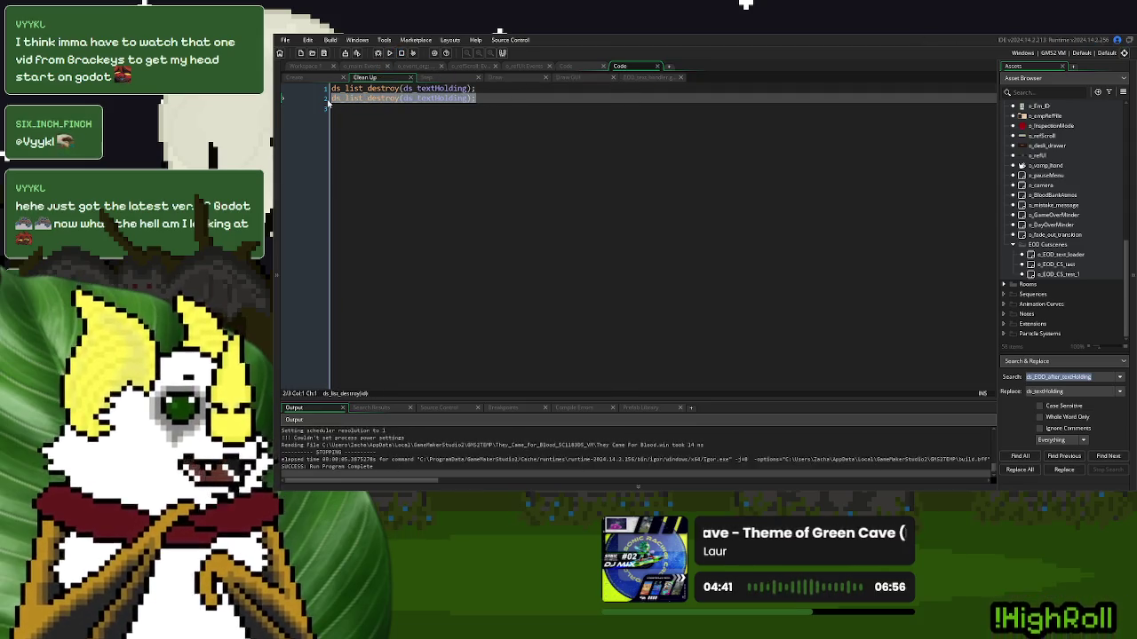
key("Delete")
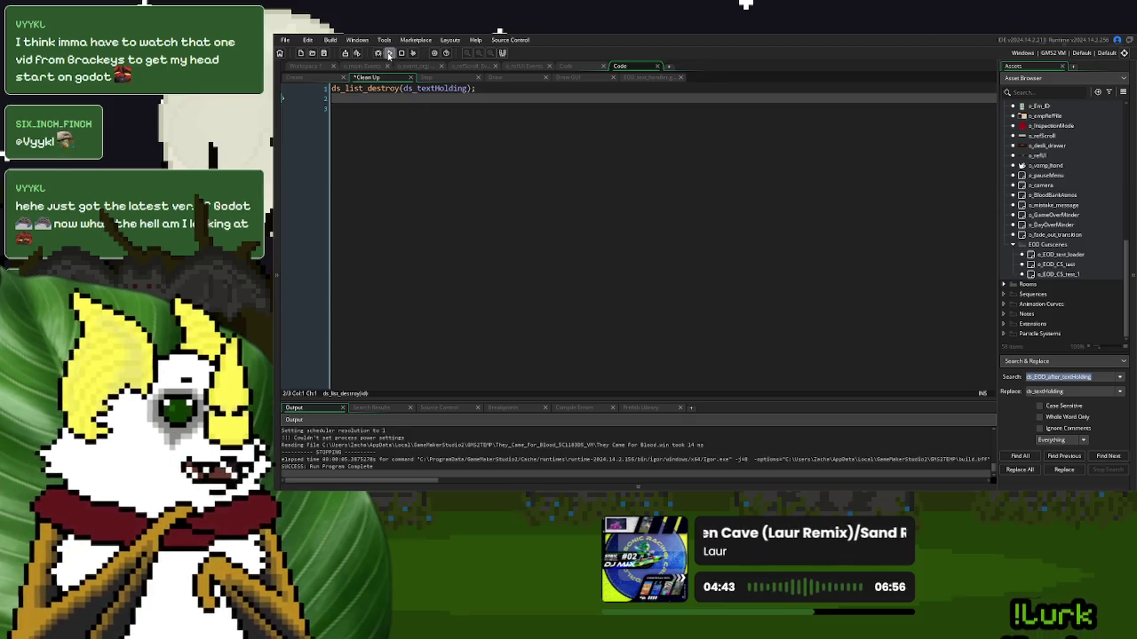
left_click(389, 53)
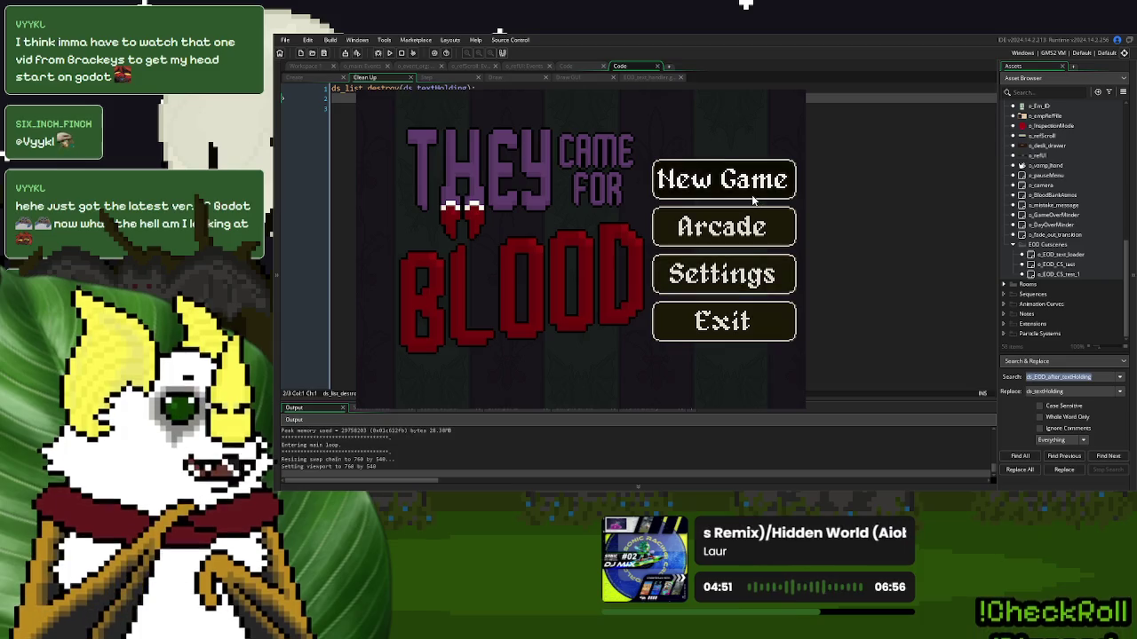
Play a new game through Day 1 Over, the Option One pages, the summary and after-day line, then close
left_click(751, 195)
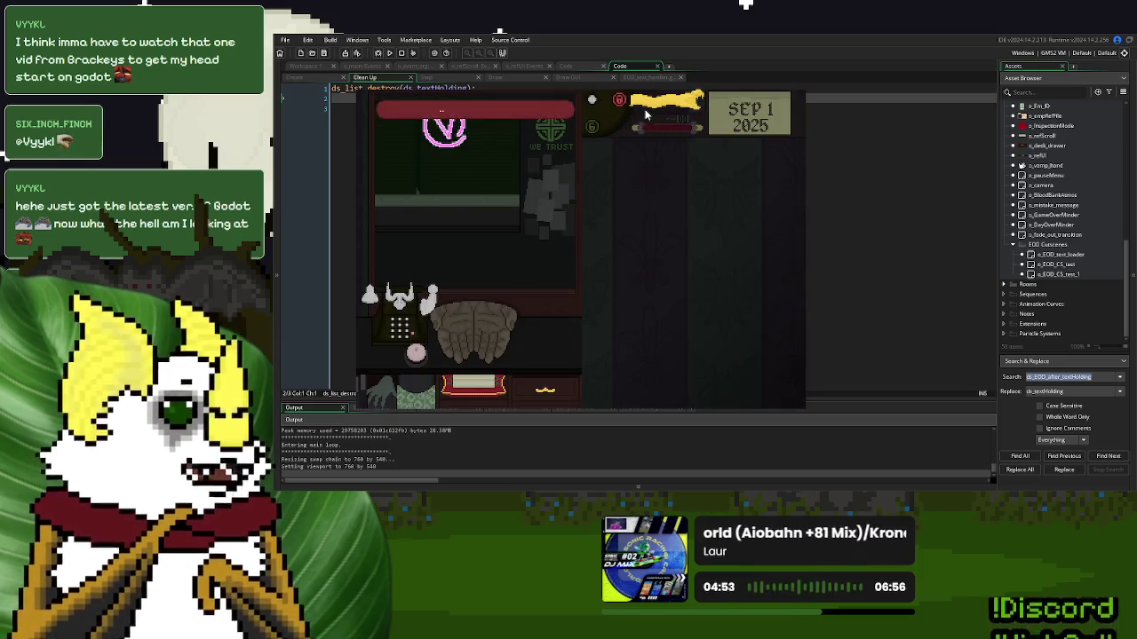
left_click(414, 355)
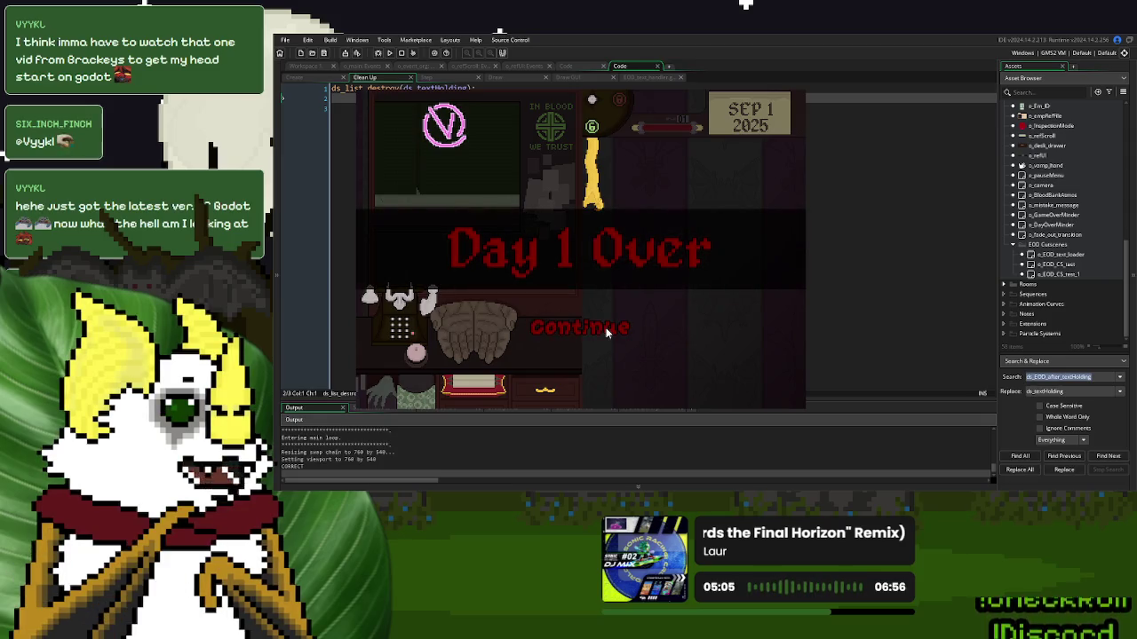
left_click(606, 327)
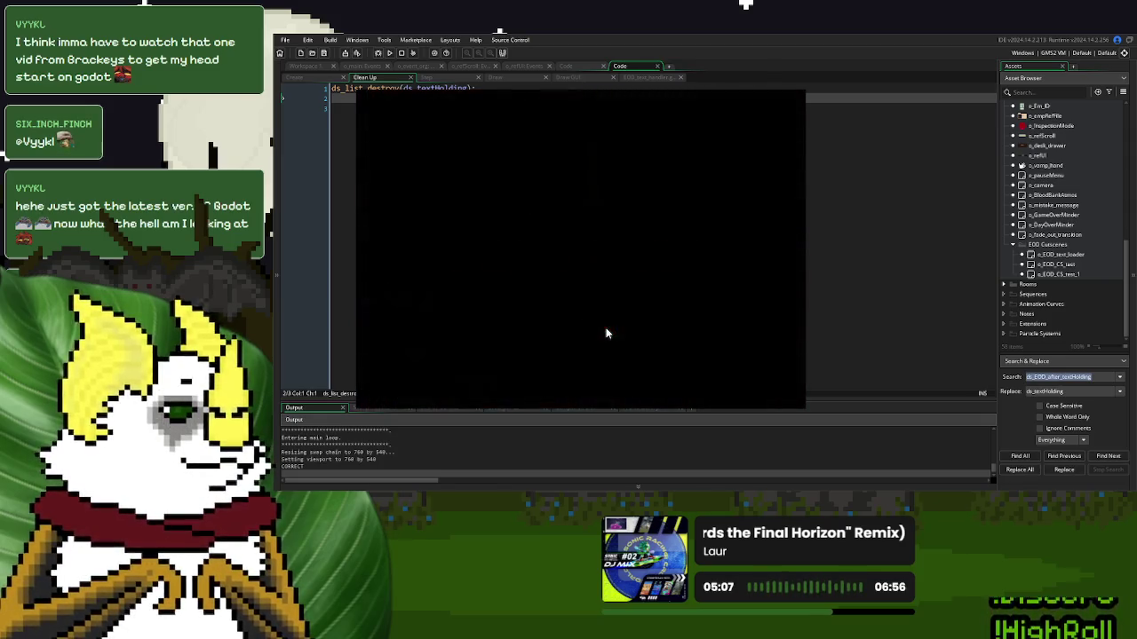
left_click(404, 376)
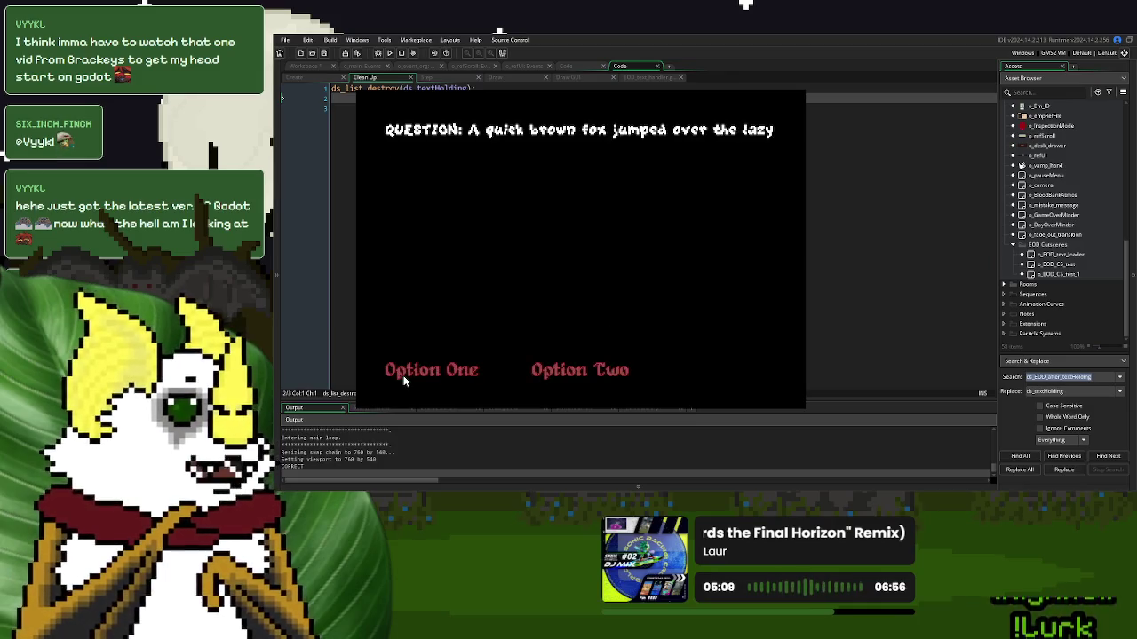
left_click(404, 377)
left_click(404, 379)
left_click(404, 379)
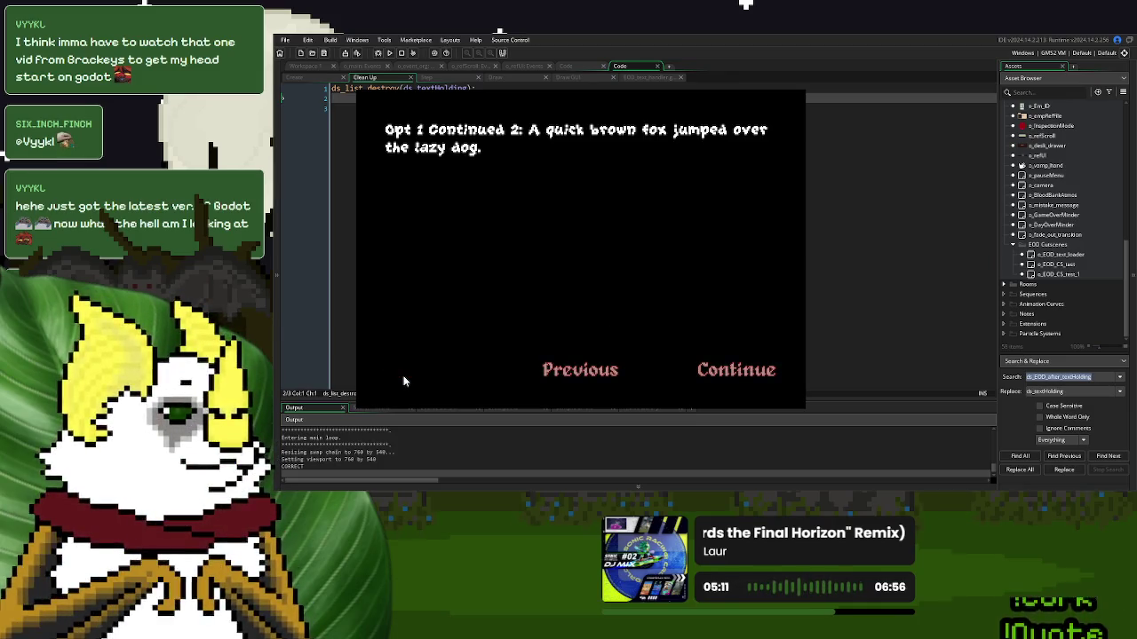
left_click(736, 369)
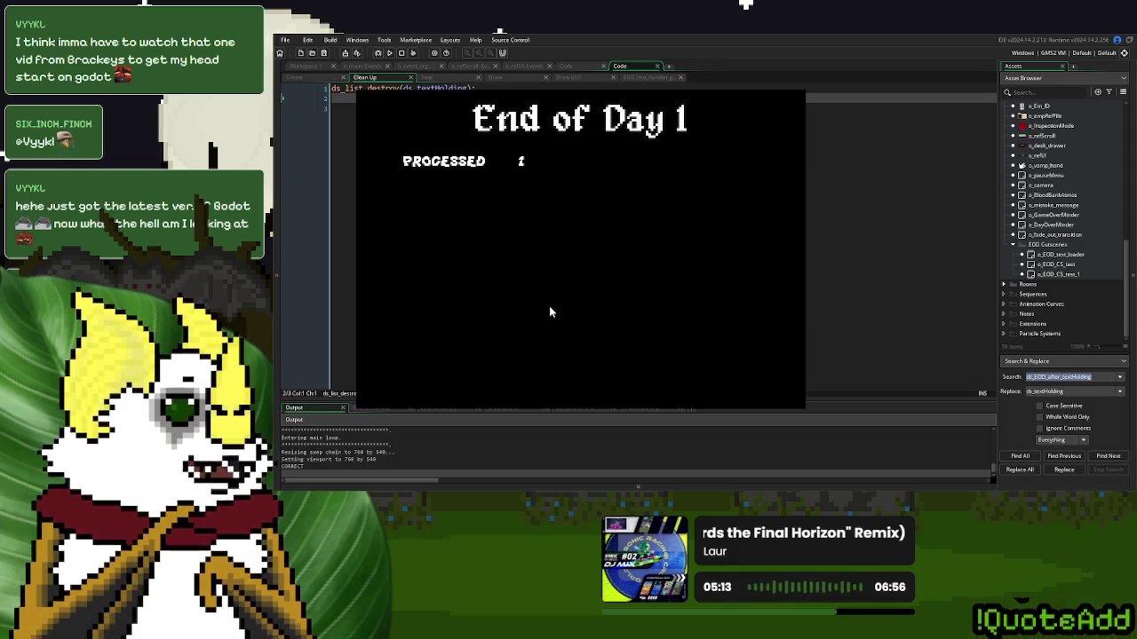
left_click(464, 365)
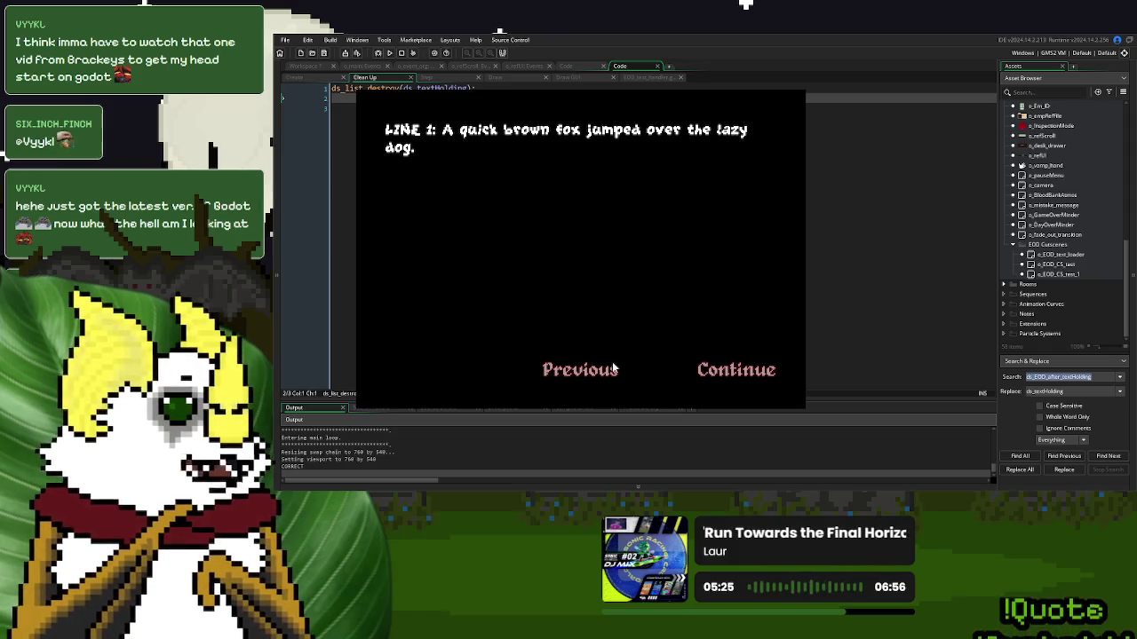
left_click(719, 371)
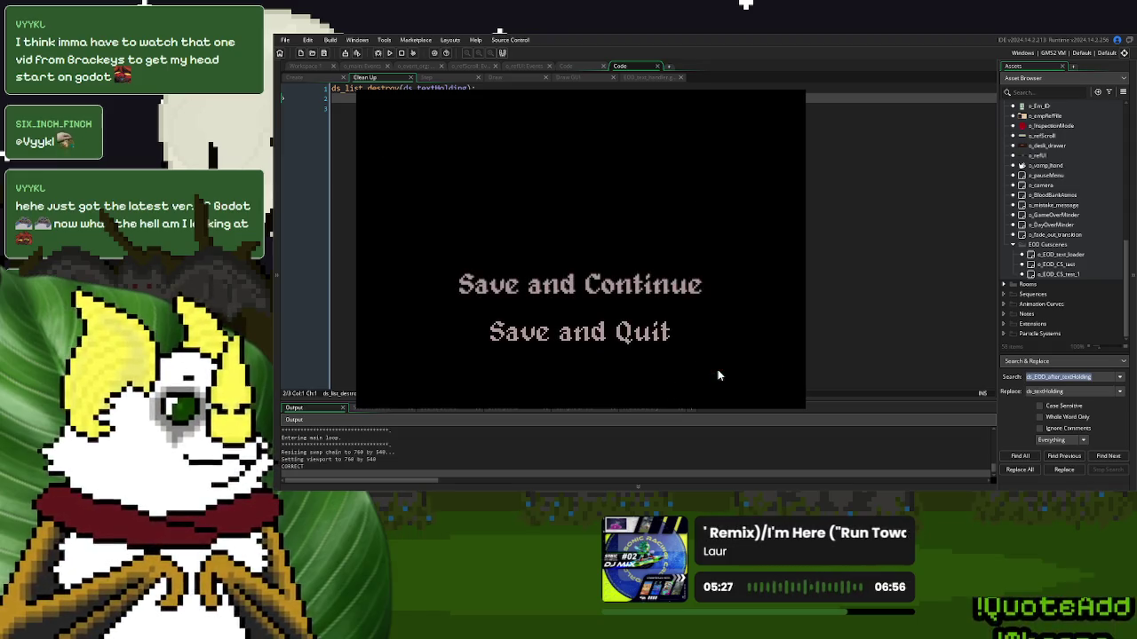
left_click(786, 91)
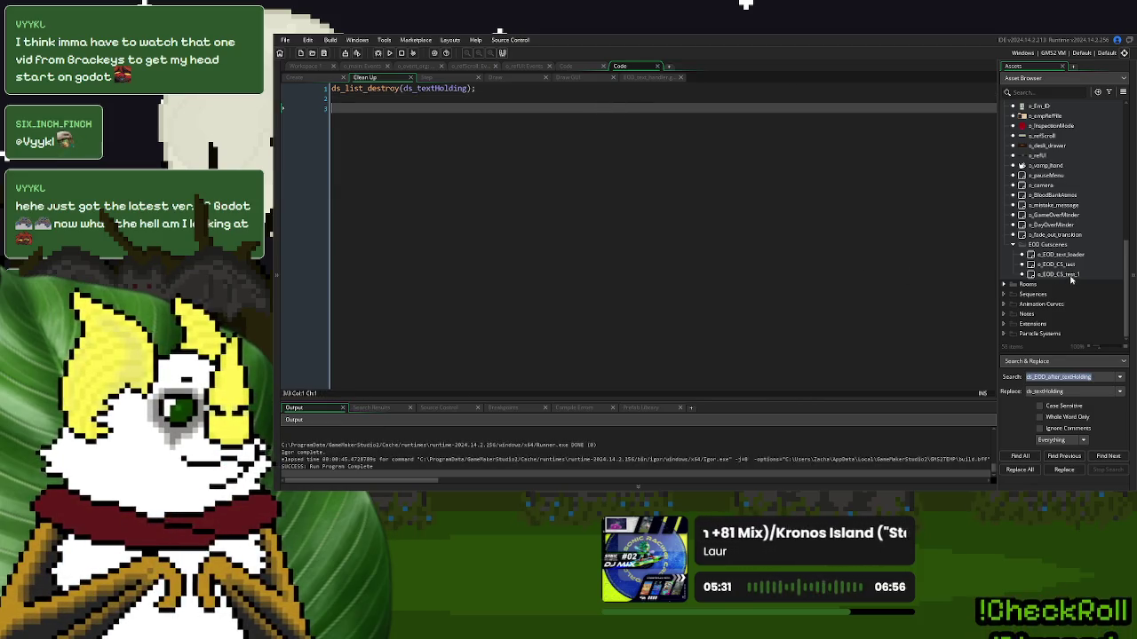
Add ds_list_clear(o_end_of_day_calc.ds_textHolding) above ds_list_copy in the loader's Begin Step, then run
double_click(1059, 254)
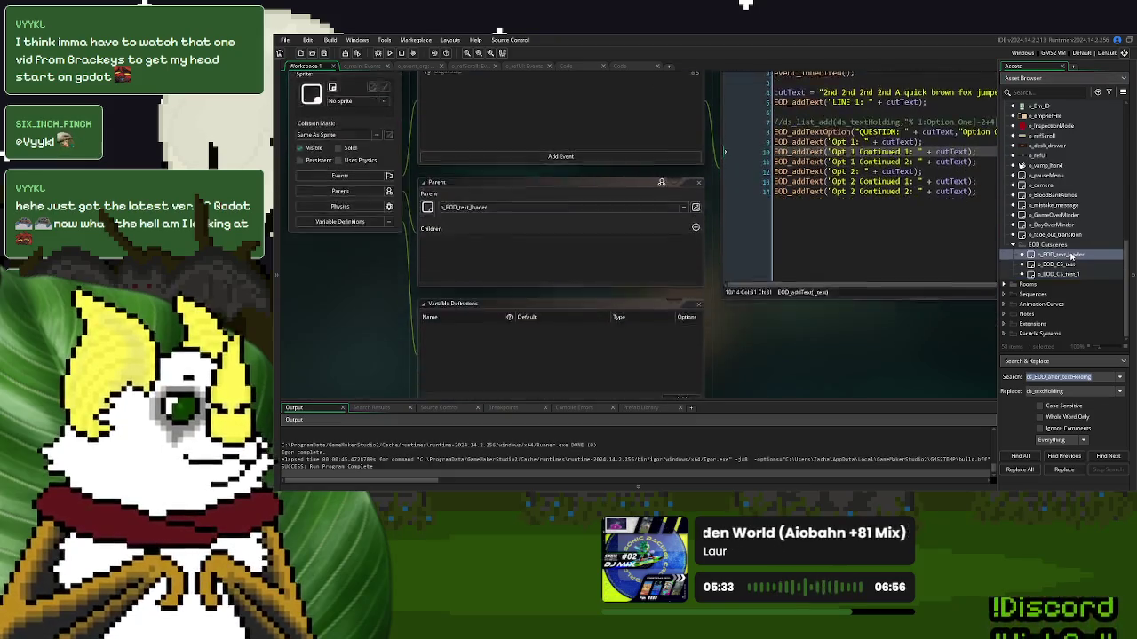
left_click_drag(887, 231, 647, 257)
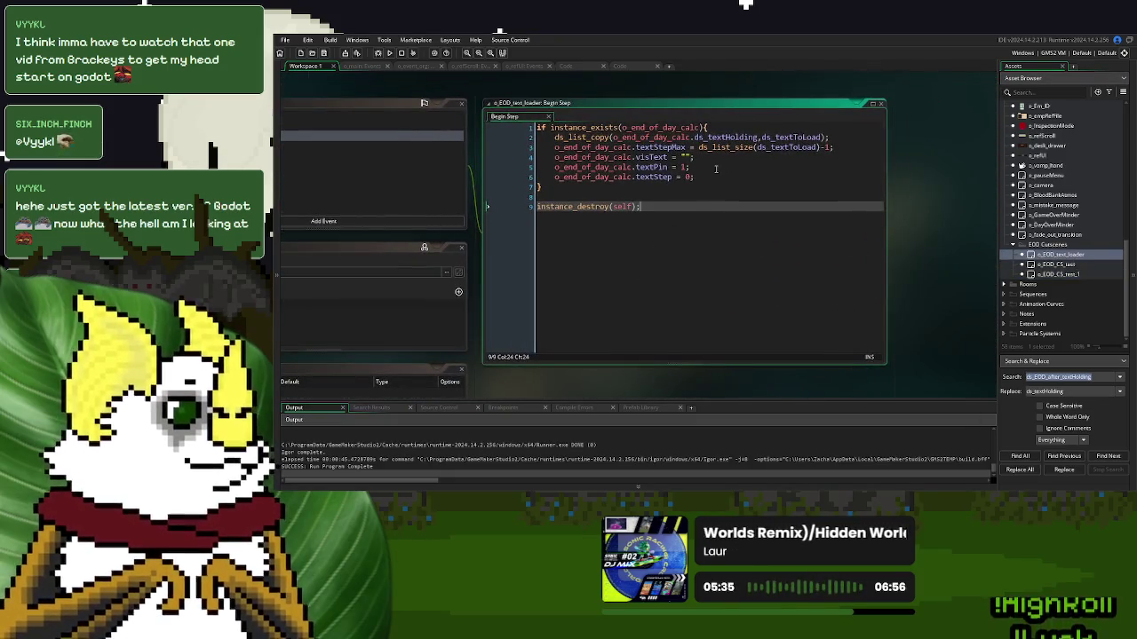
double_click(699, 138)
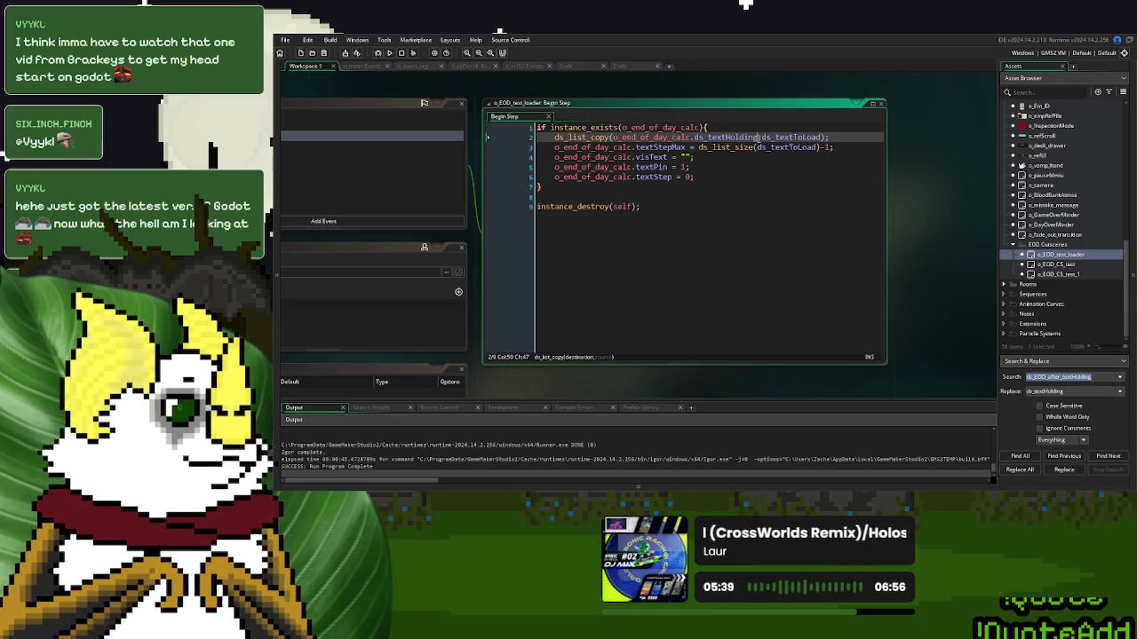
left_click_drag(759, 138, 611, 138)
left_click(553, 138)
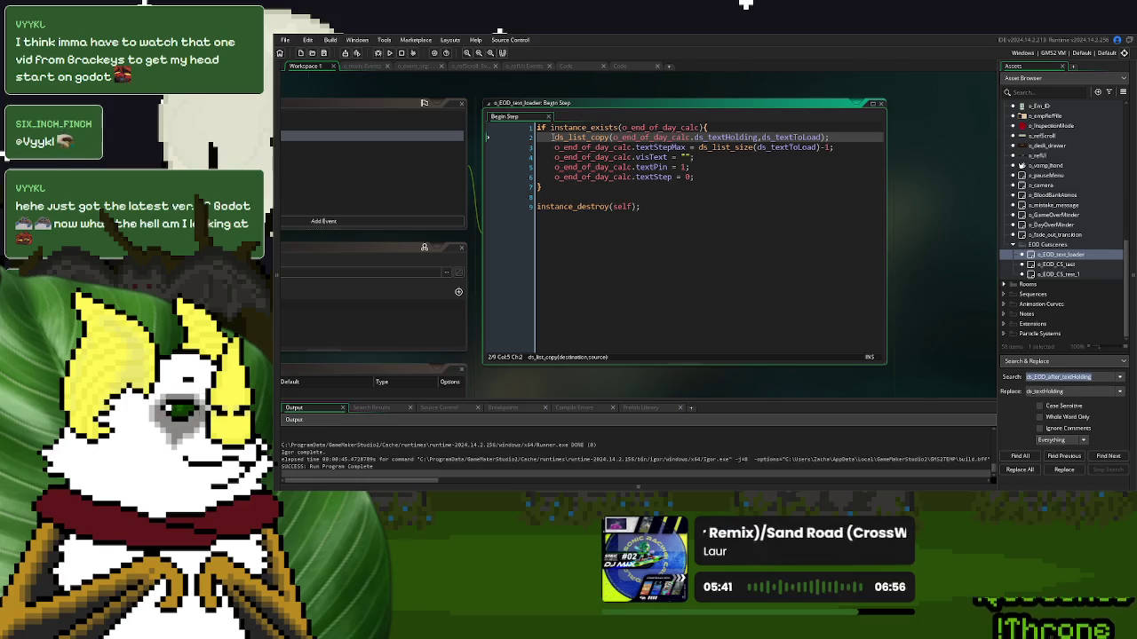
key("Return")
key("Up")
type("ds_l")
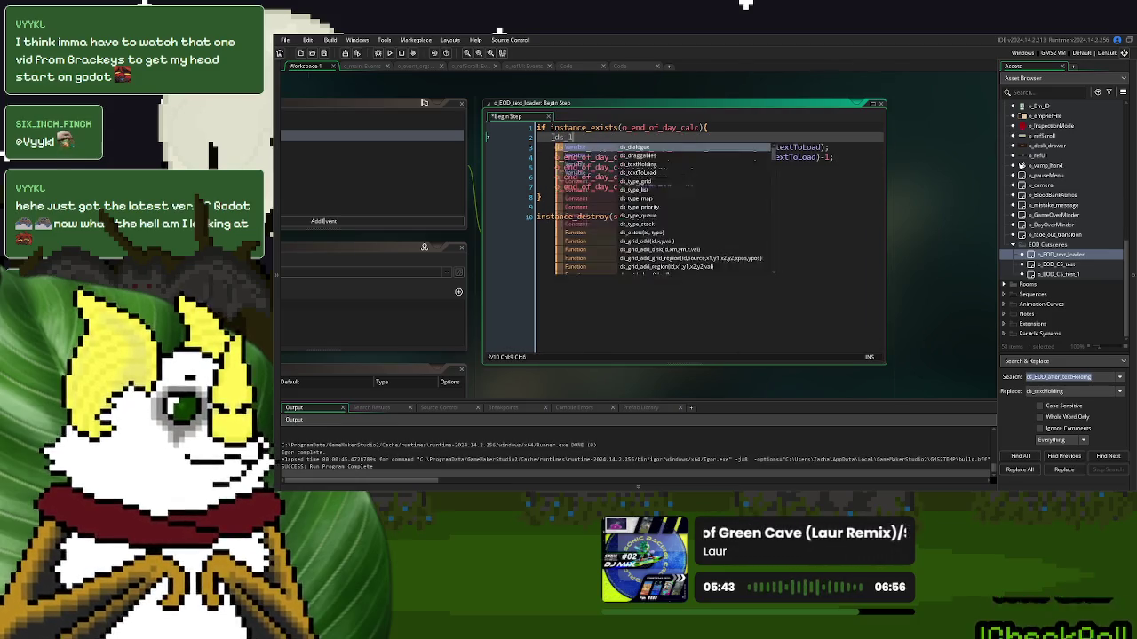
type("ist_cle")
key("Return")
type("o_end_of_day_calc.ds_textHolding")
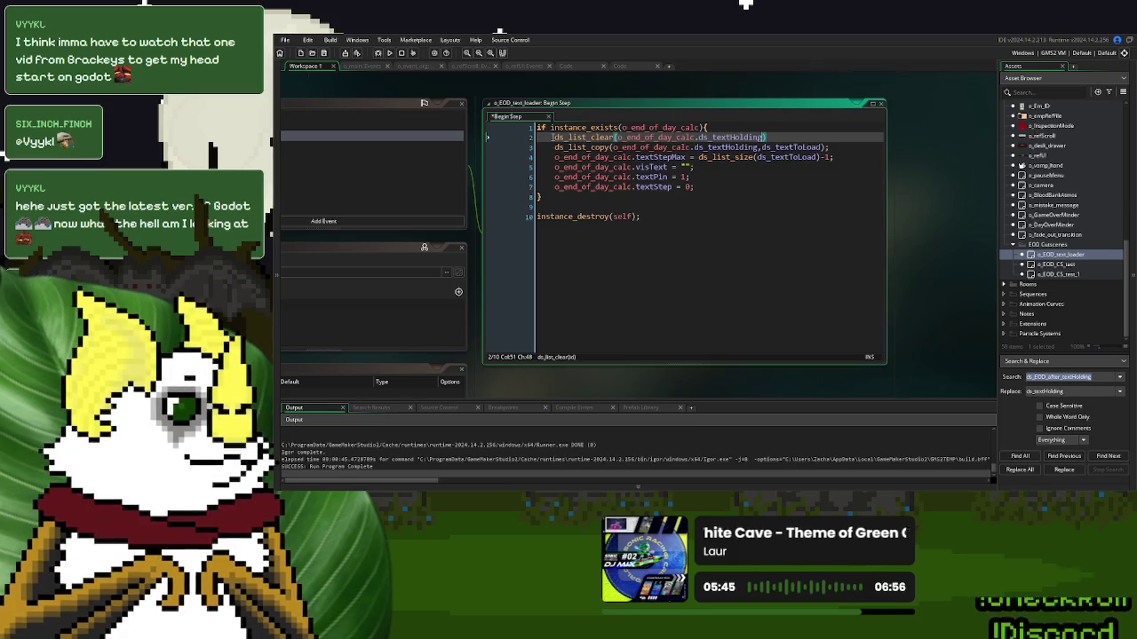
type(")")
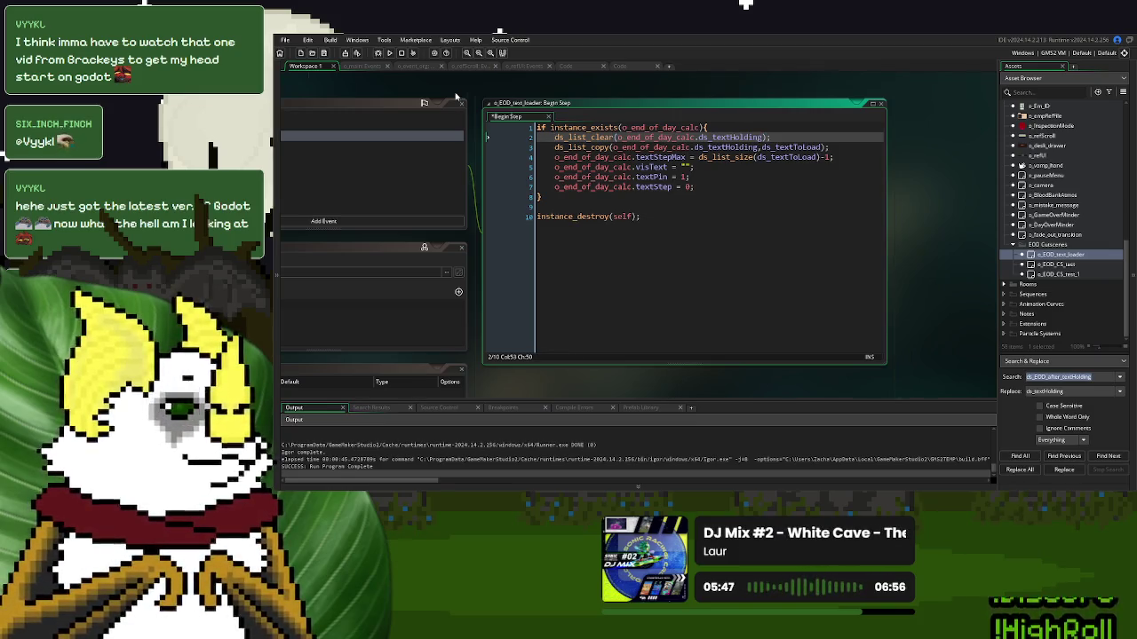
left_click(389, 52)
left_click(720, 193)
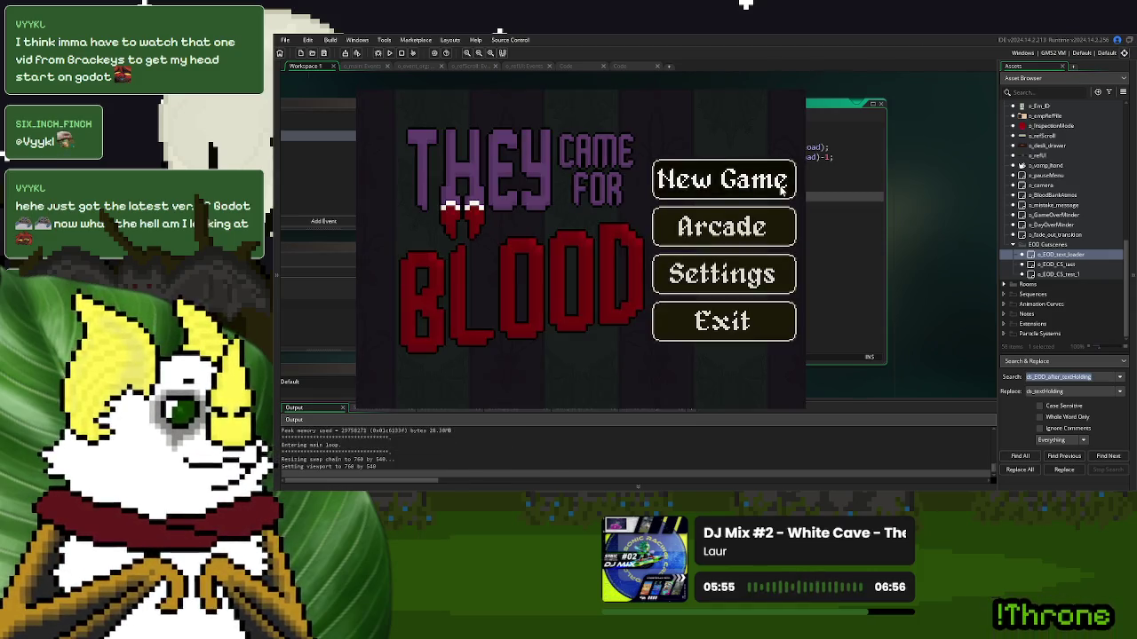
Start a new game, click through Day 1 Over, Option One and the End of Day 1 summary, then close
left_click(783, 182)
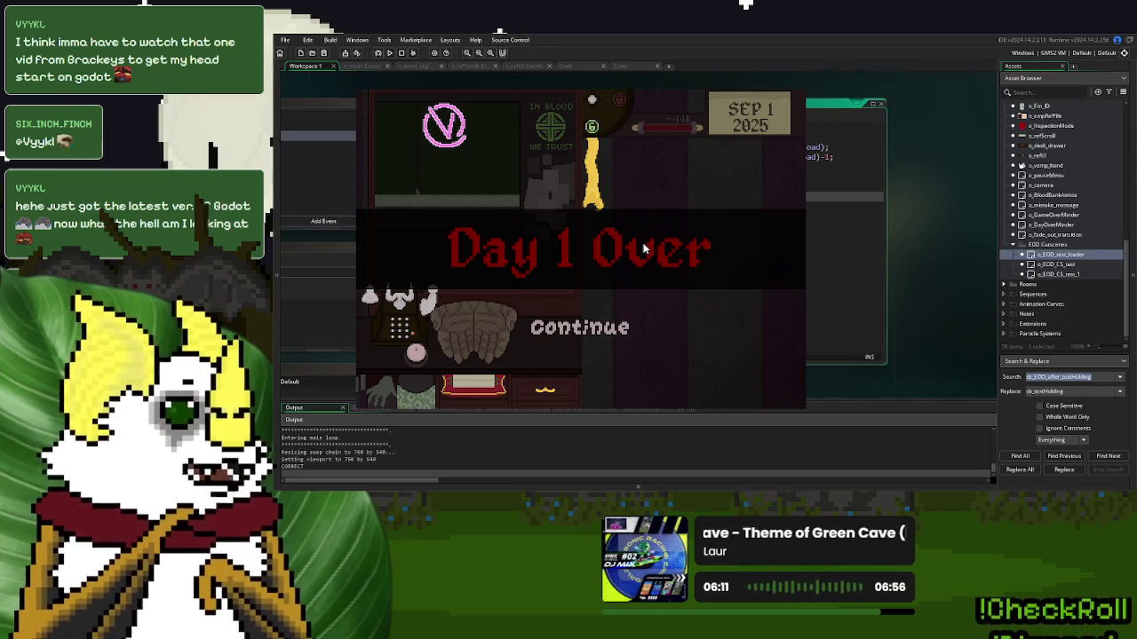
left_click(620, 330)
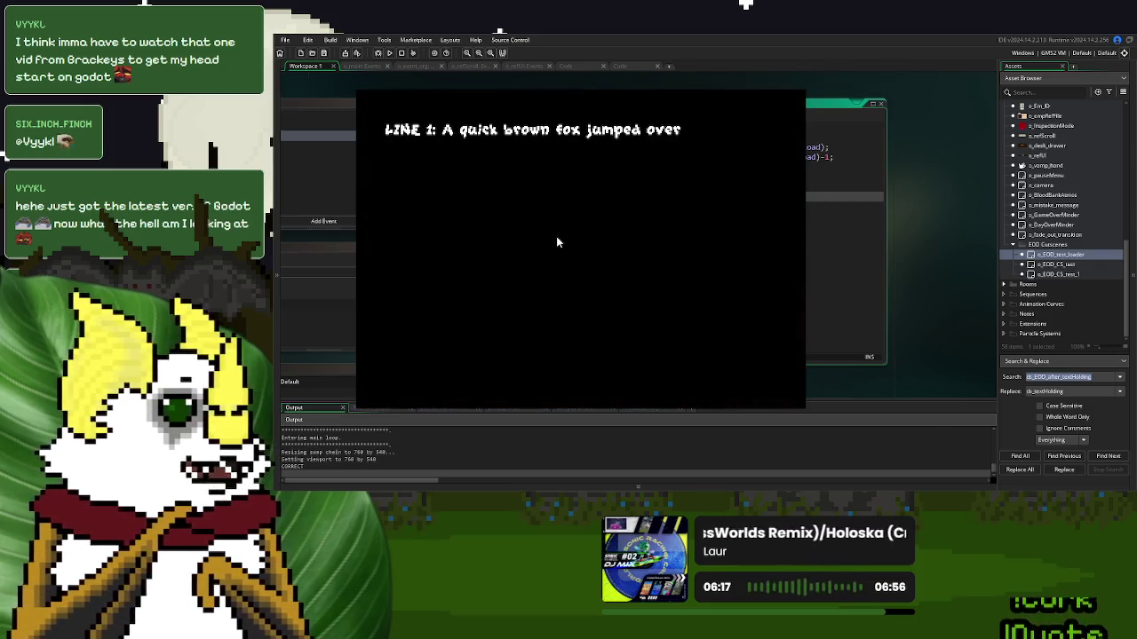
left_click(403, 380)
left_click(403, 380)
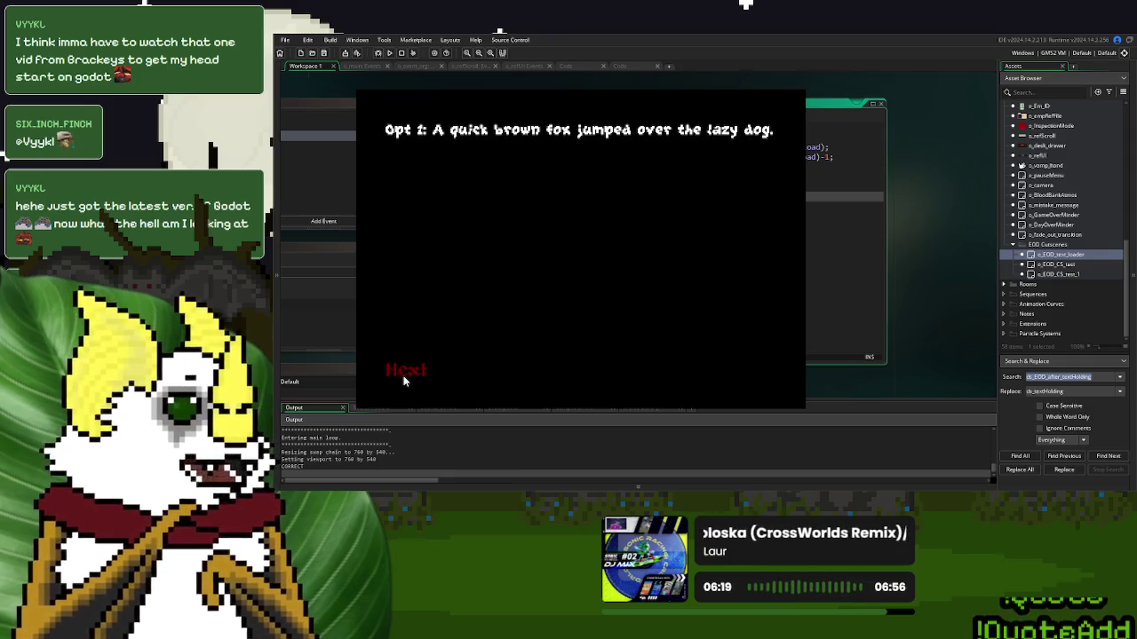
left_click(403, 380)
left_click(403, 381)
left_click(779, 380)
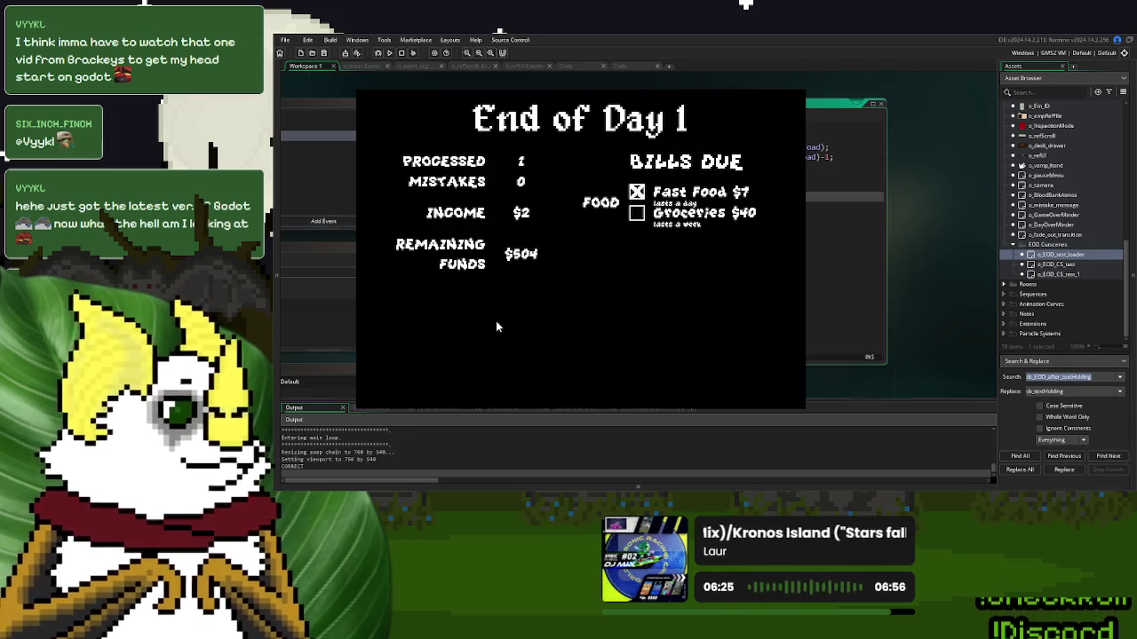
left_click(480, 360)
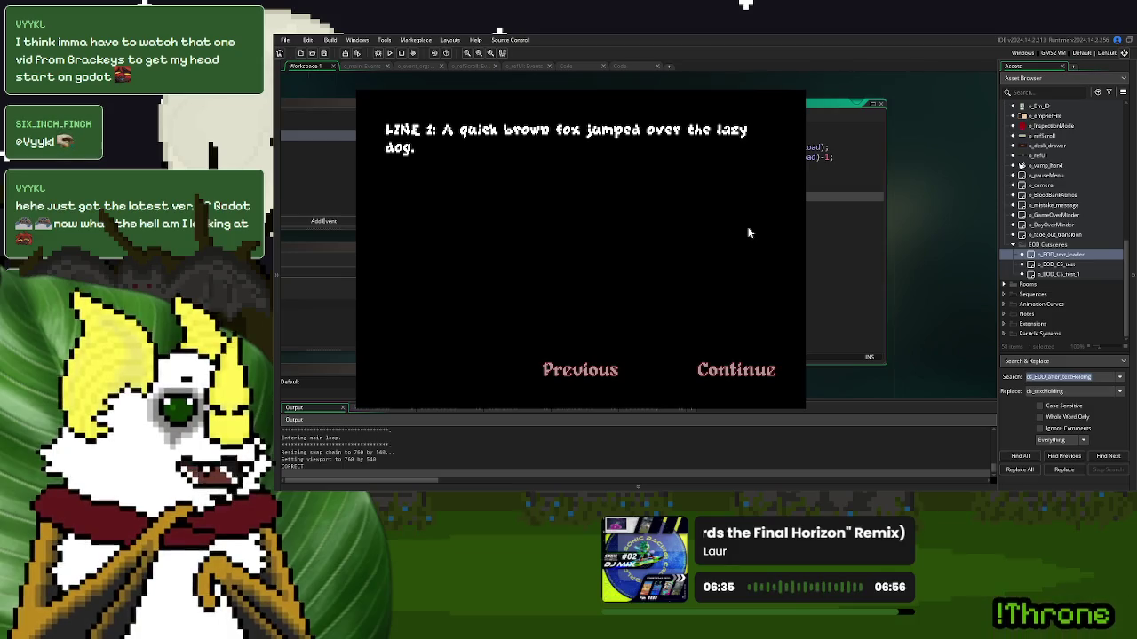
left_click(800, 96)
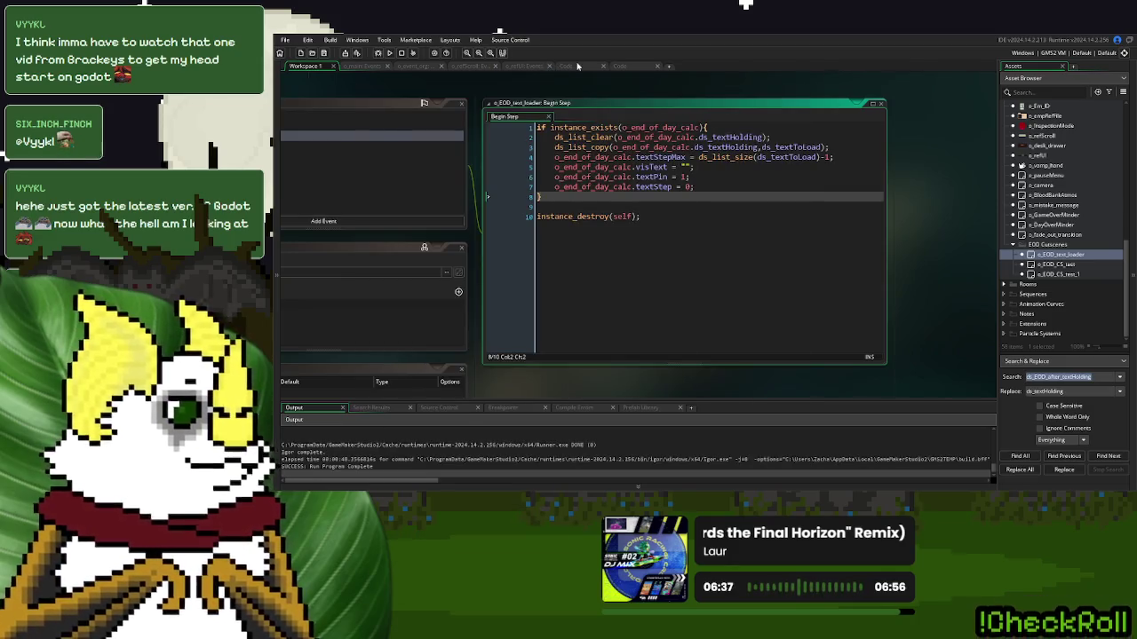
Change the line 216 call to EOD_AFTER_text_storage and run the game with F5
left_click(577, 67)
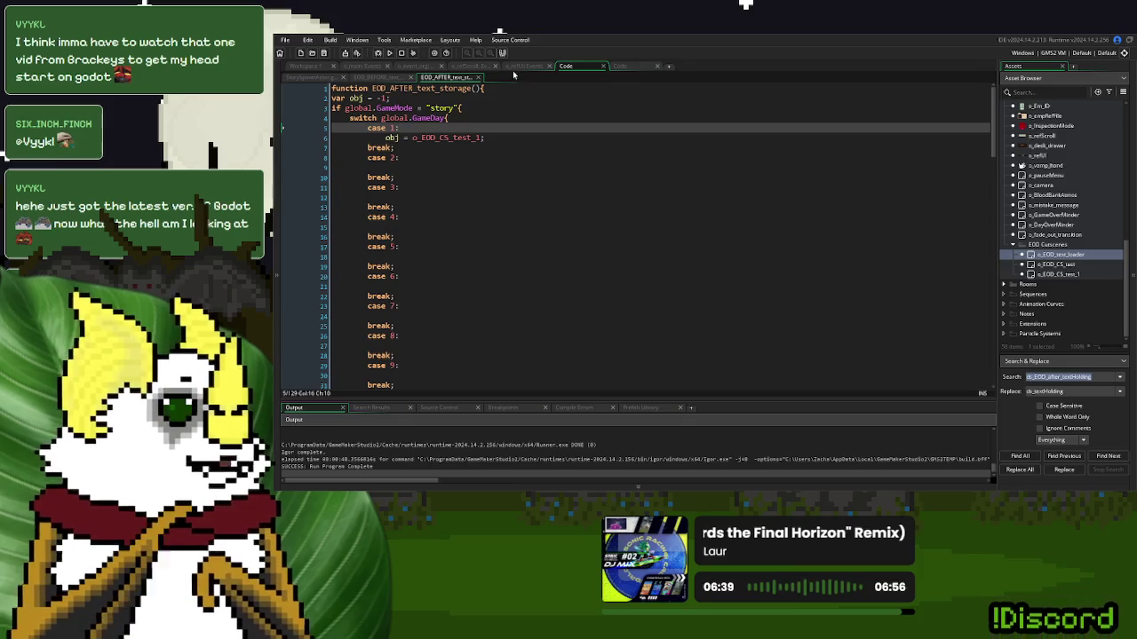
left_click(639, 68)
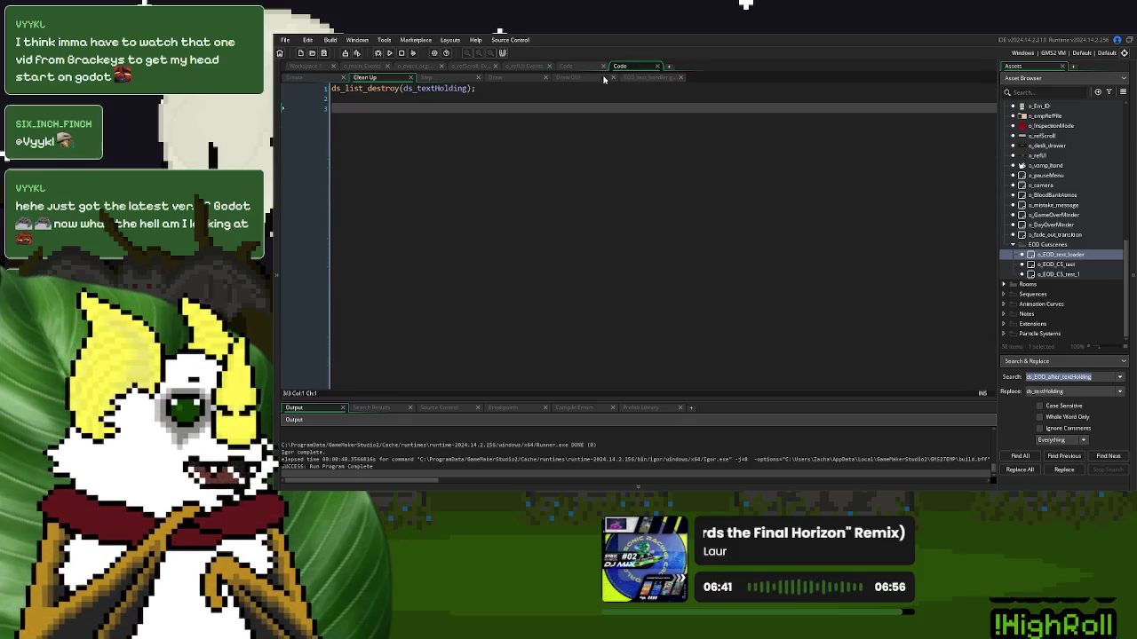
left_click(682, 78)
left_click(443, 77)
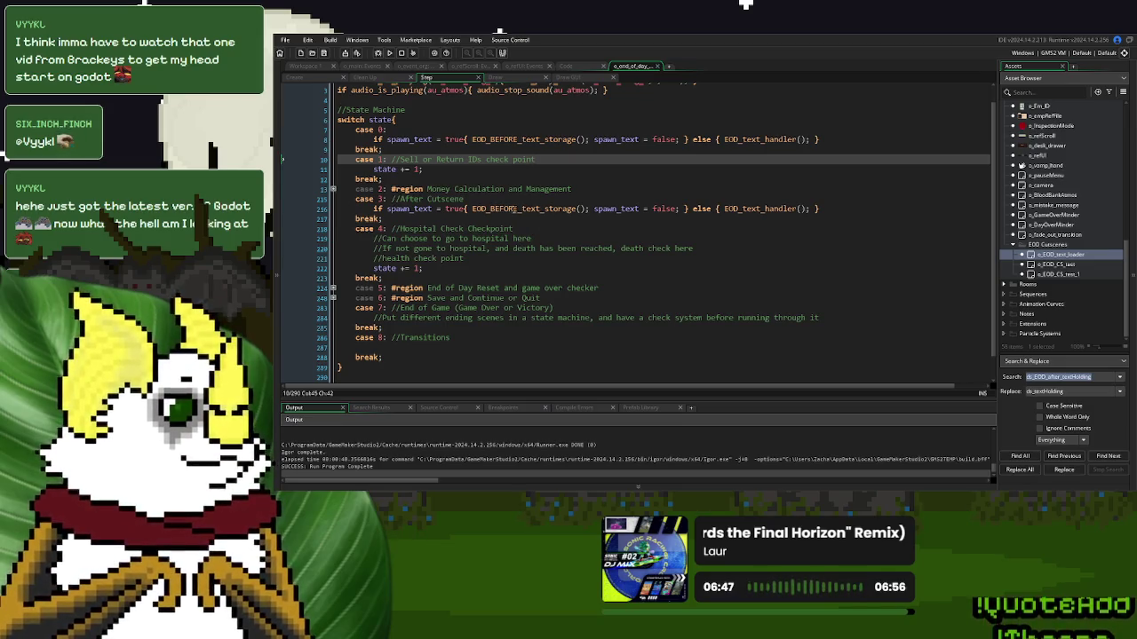
middle_click(517, 208)
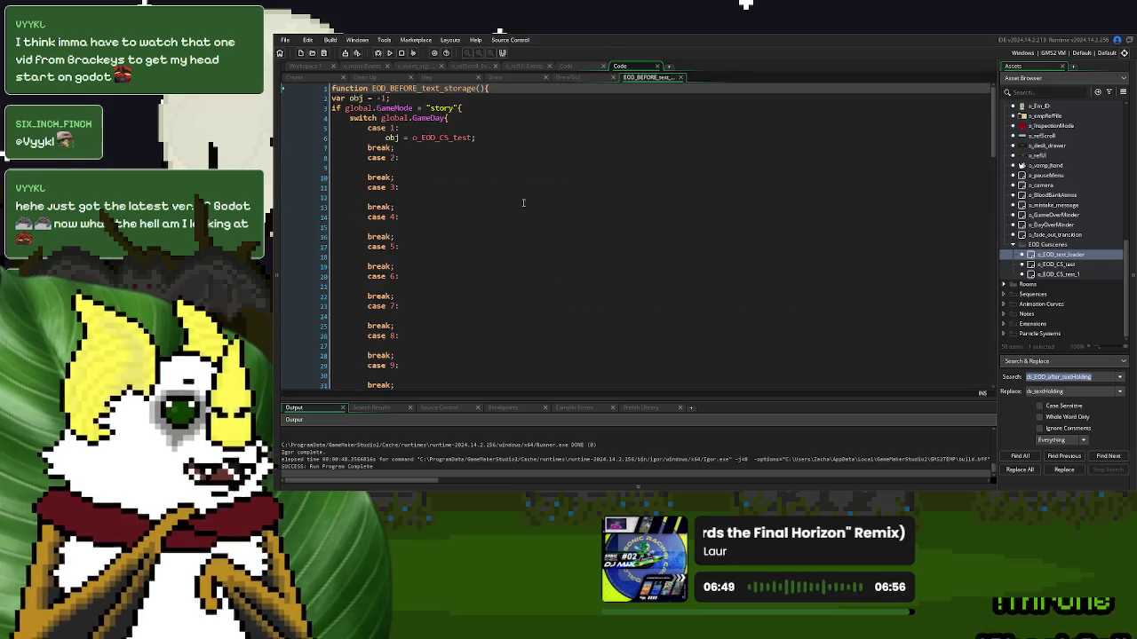
left_click(682, 78)
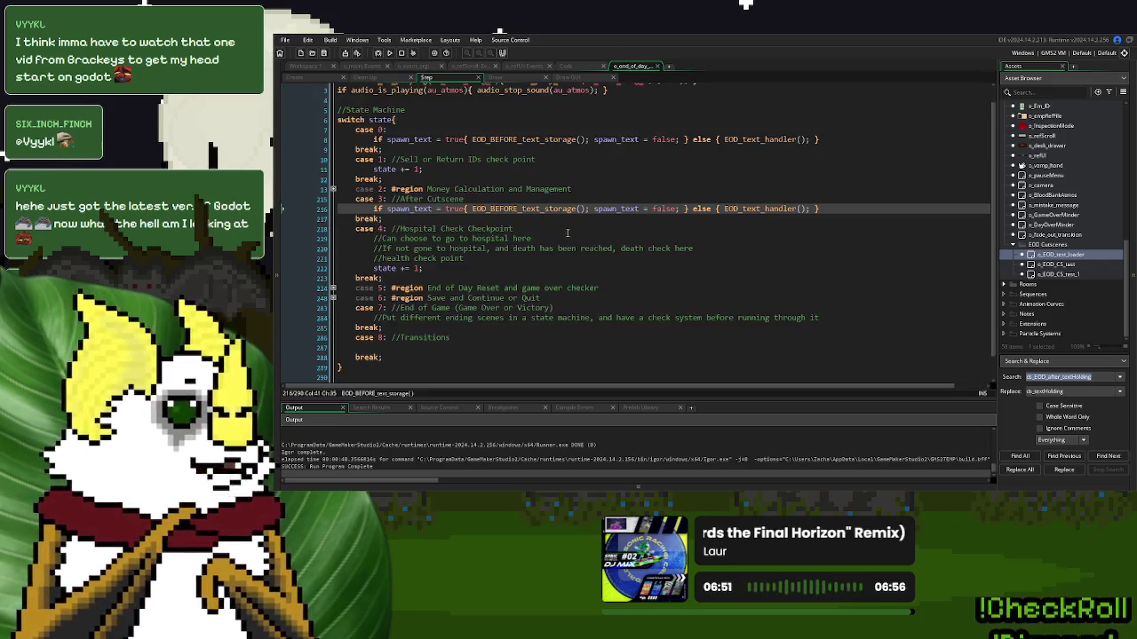
left_click_drag(520, 208, 490, 210)
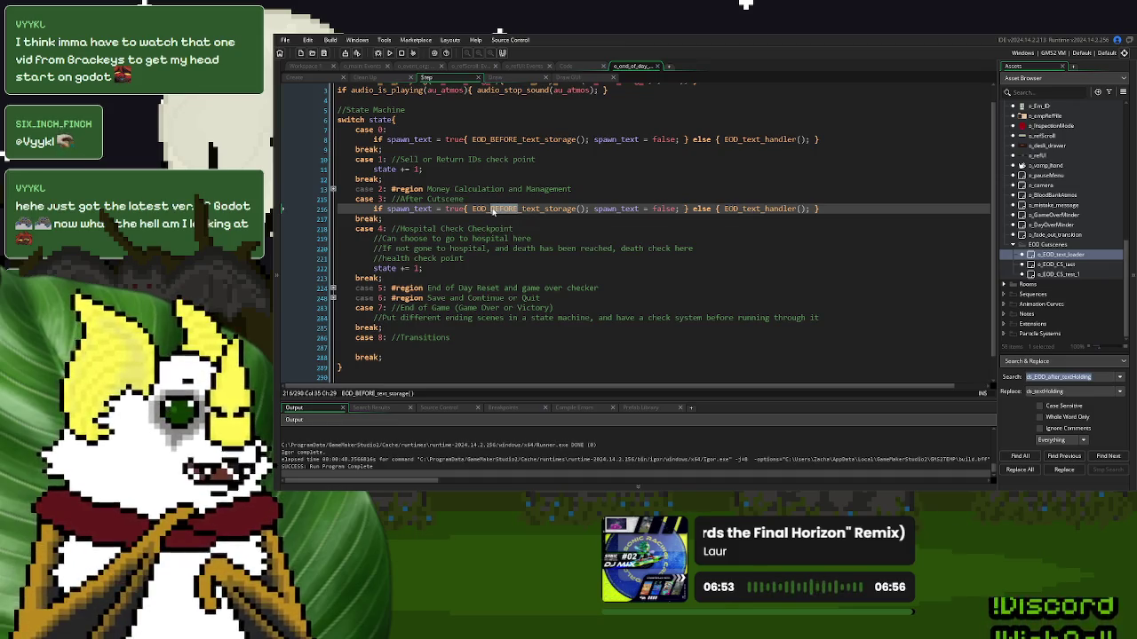
type("aAFTER")
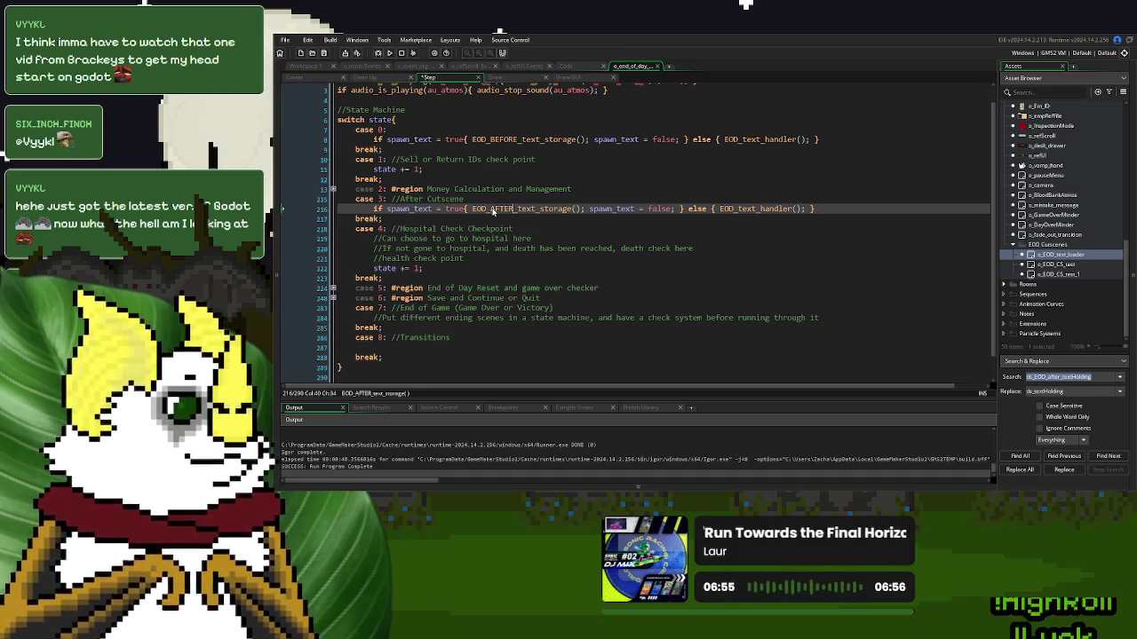
key("F5")
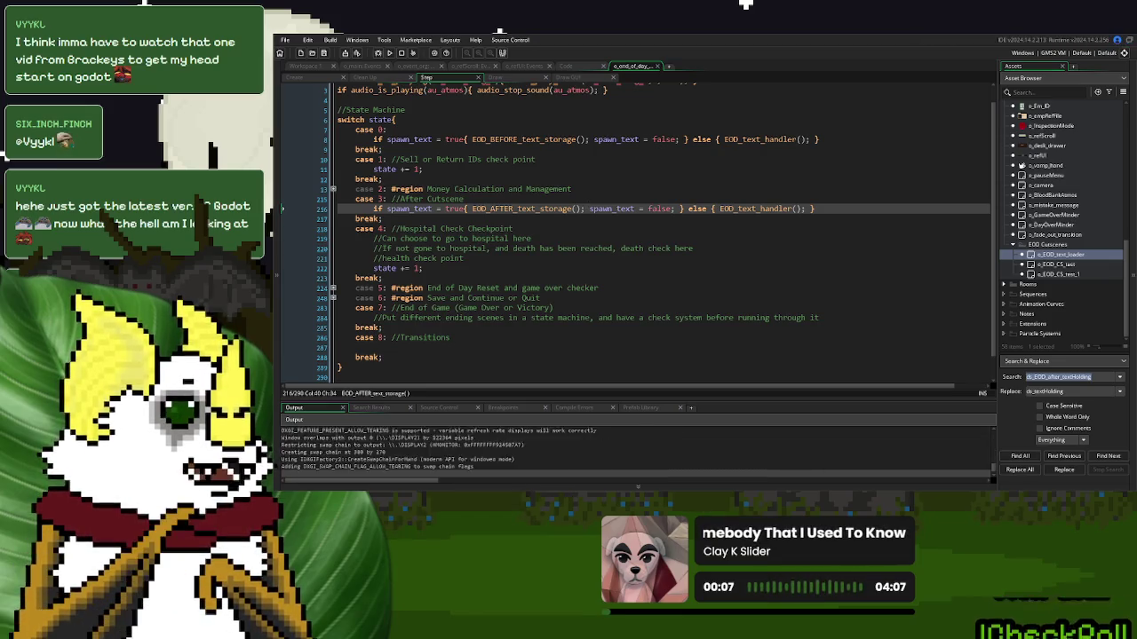
Start a new game, call in the next donor, and get past the Day 1 Over screen
left_click(679, 186)
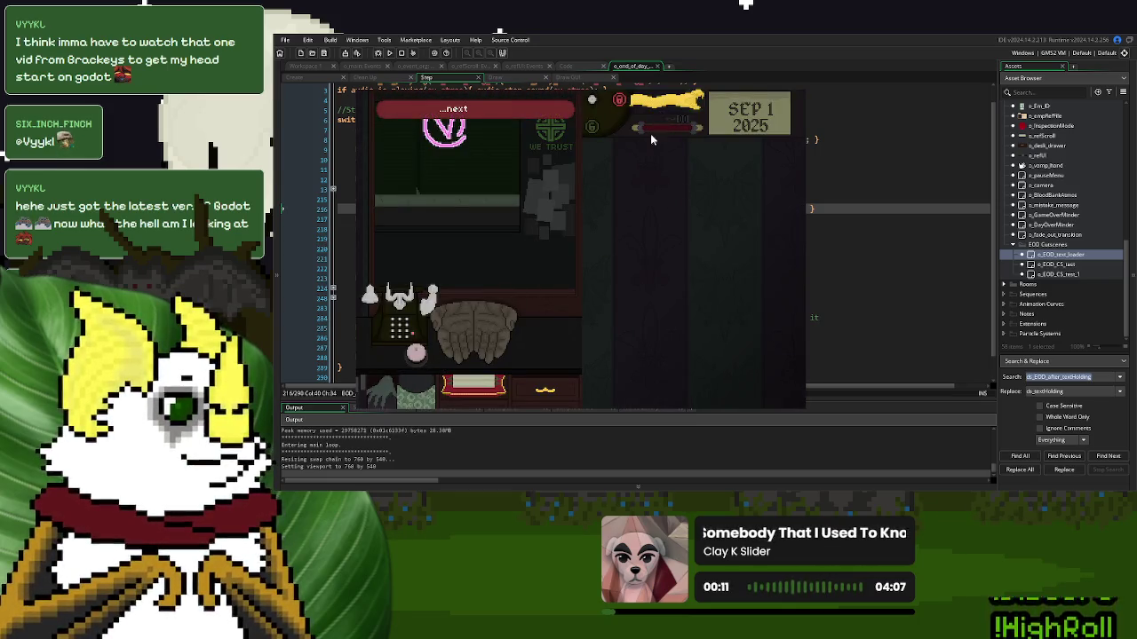
left_click(415, 353)
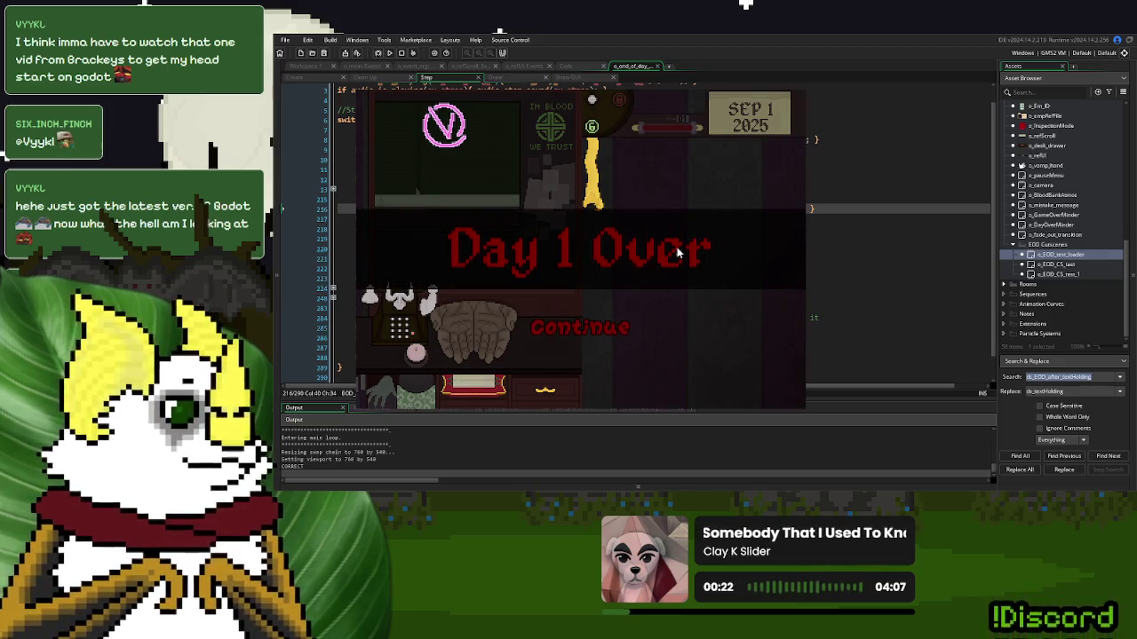
key("Return")
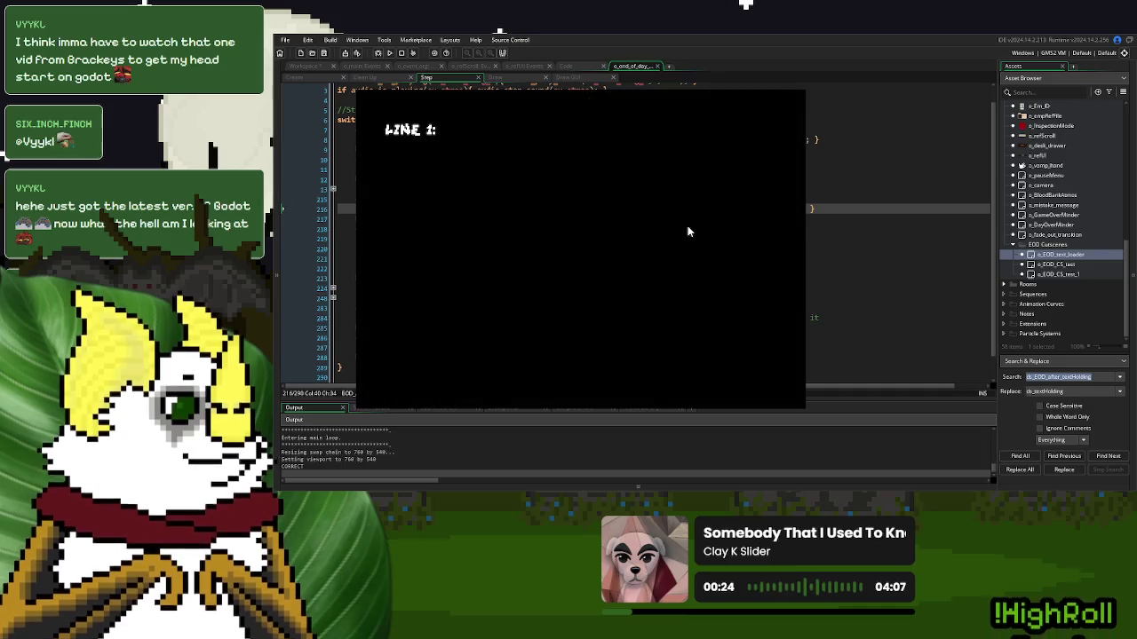
Play the EOD dialogue choosing Option One through the day summary, then close the game
left_click(411, 371)
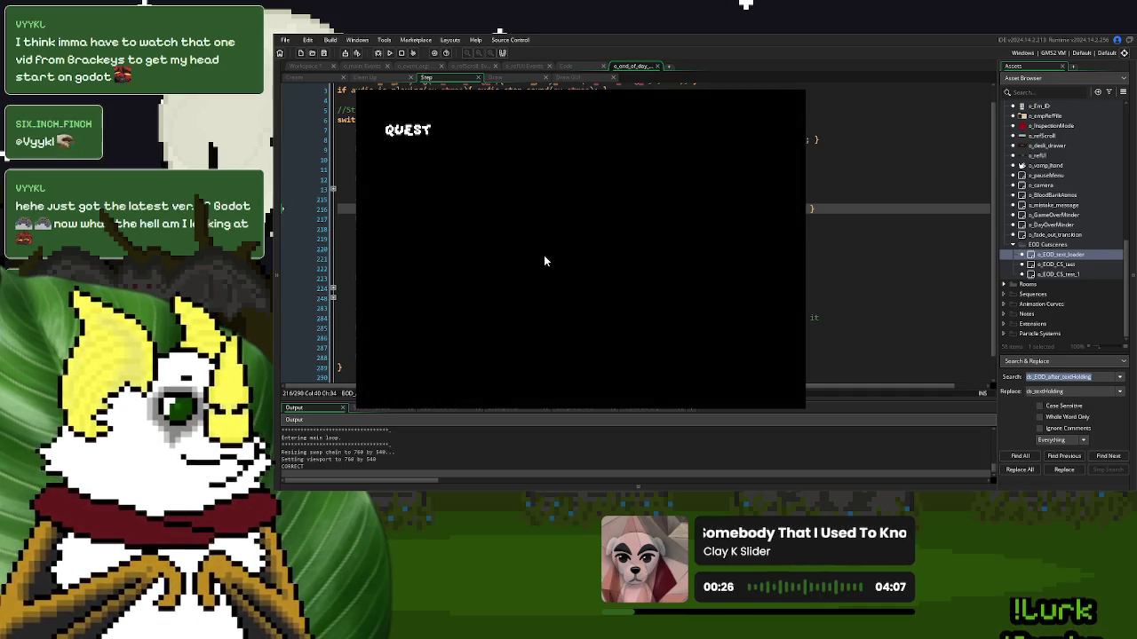
left_click(455, 373)
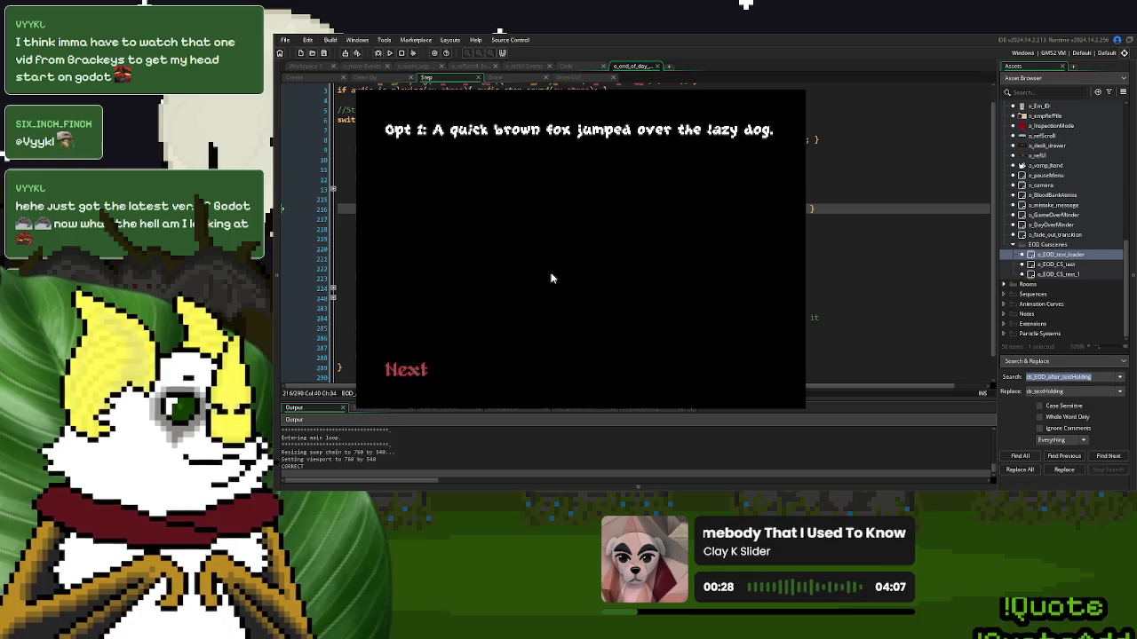
left_click(419, 366)
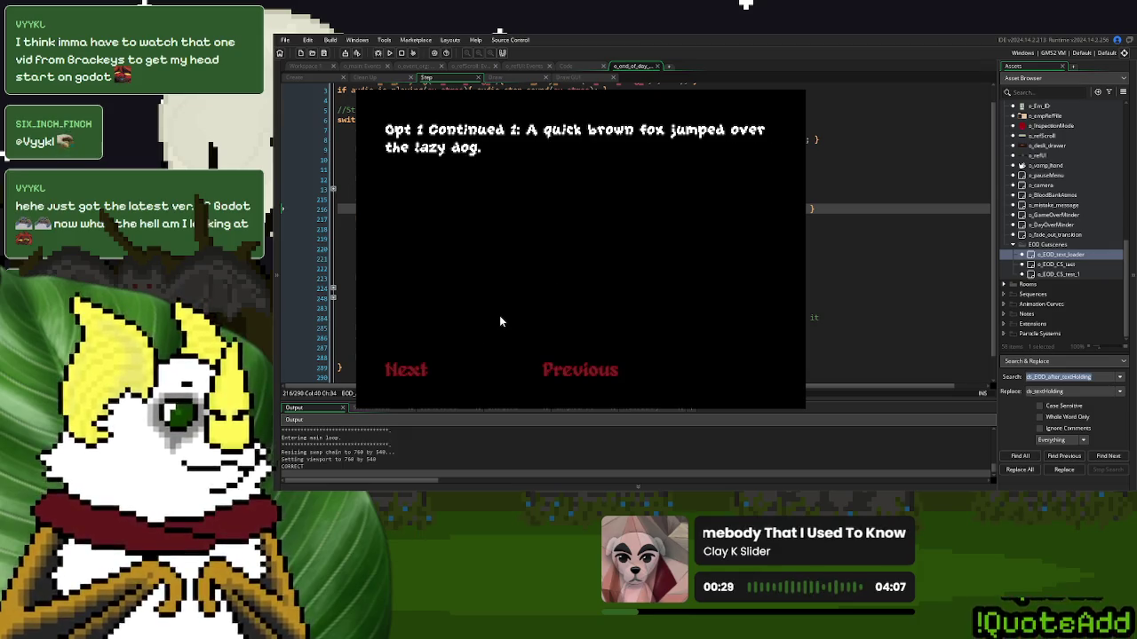
left_click(426, 370)
left_click(717, 380)
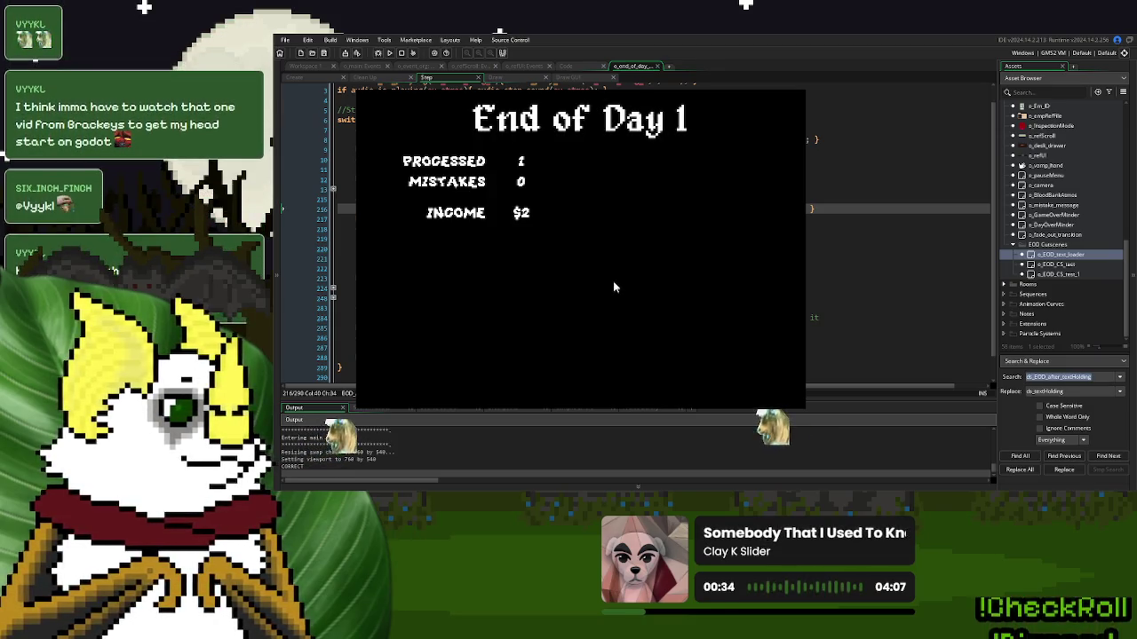
left_click(462, 367)
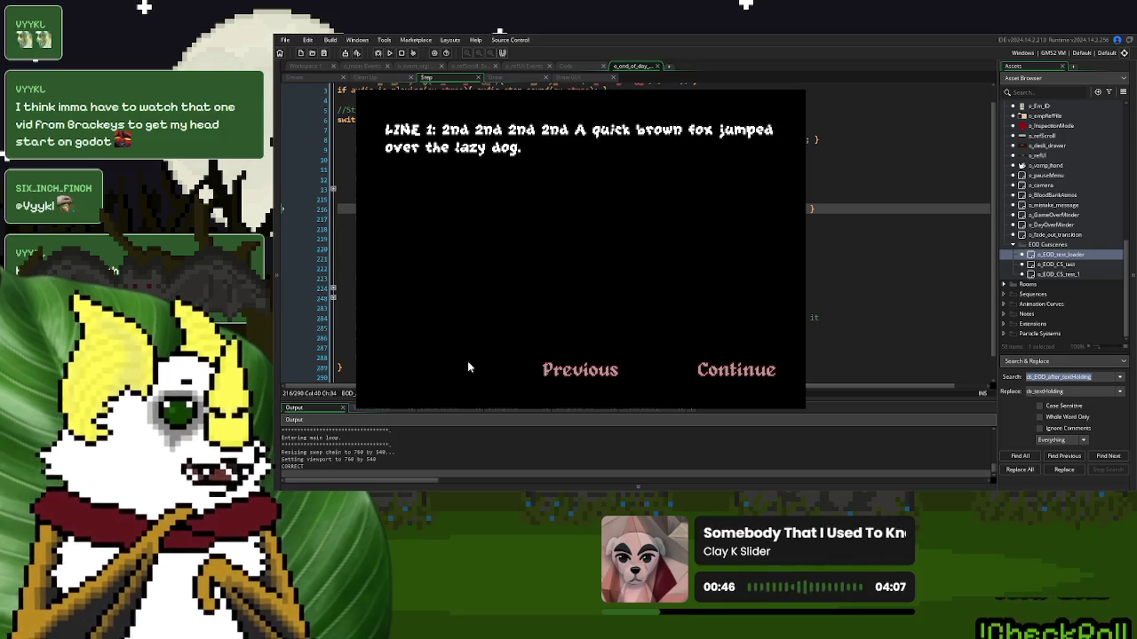
left_click(564, 371)
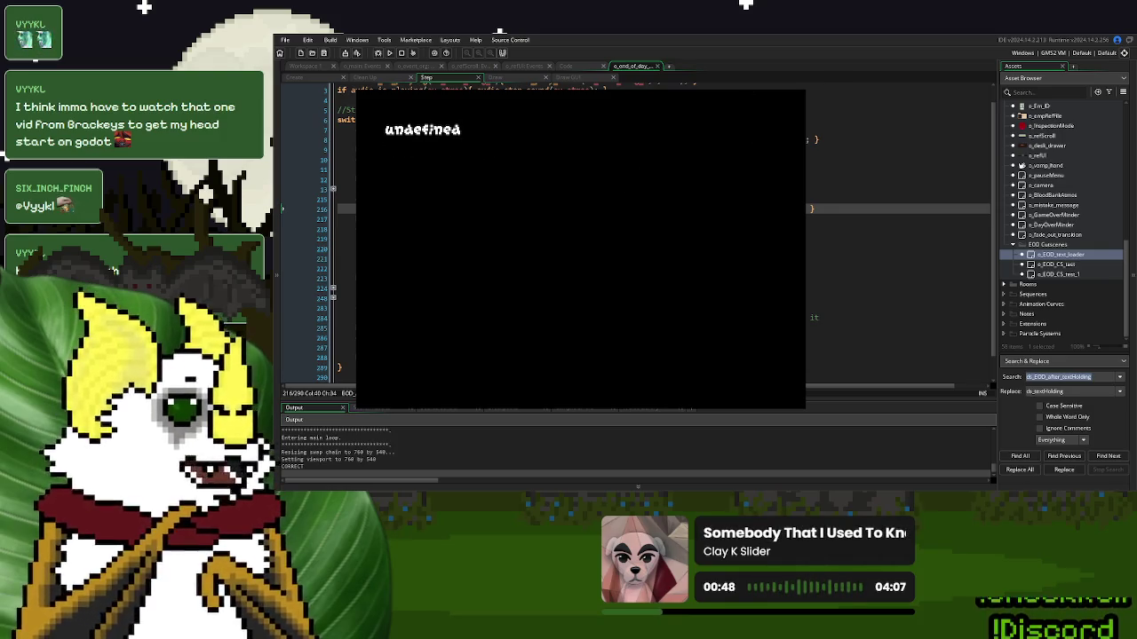
key("Escape")
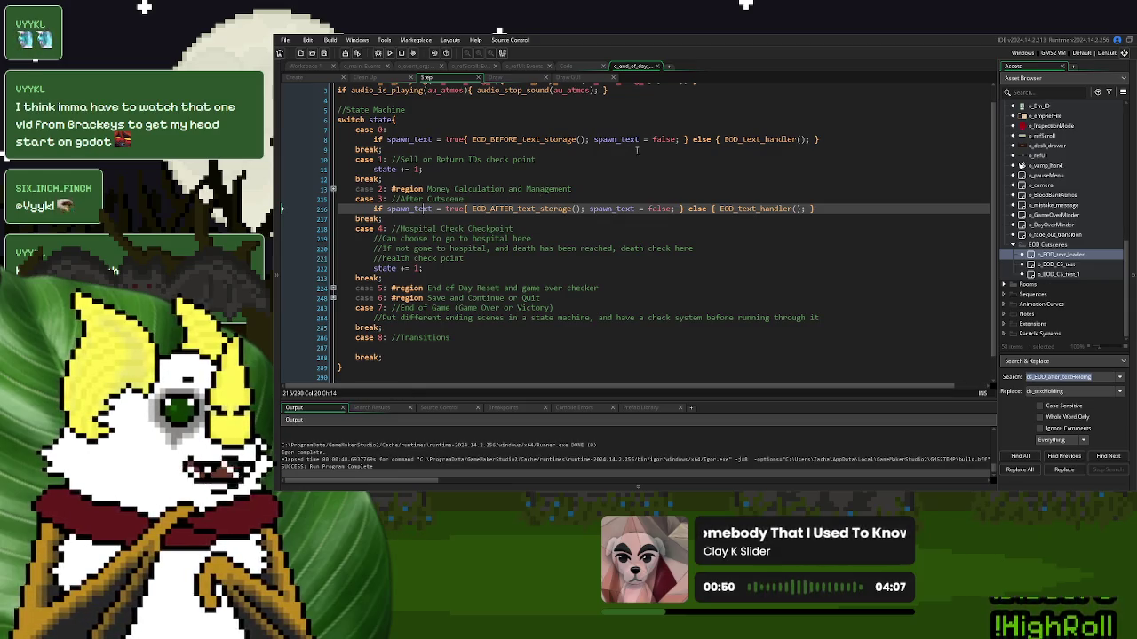
Open EOD_text_handler and change the duplicate textStepMax reset on line 167 to textStepMin
middle_click(744, 140)
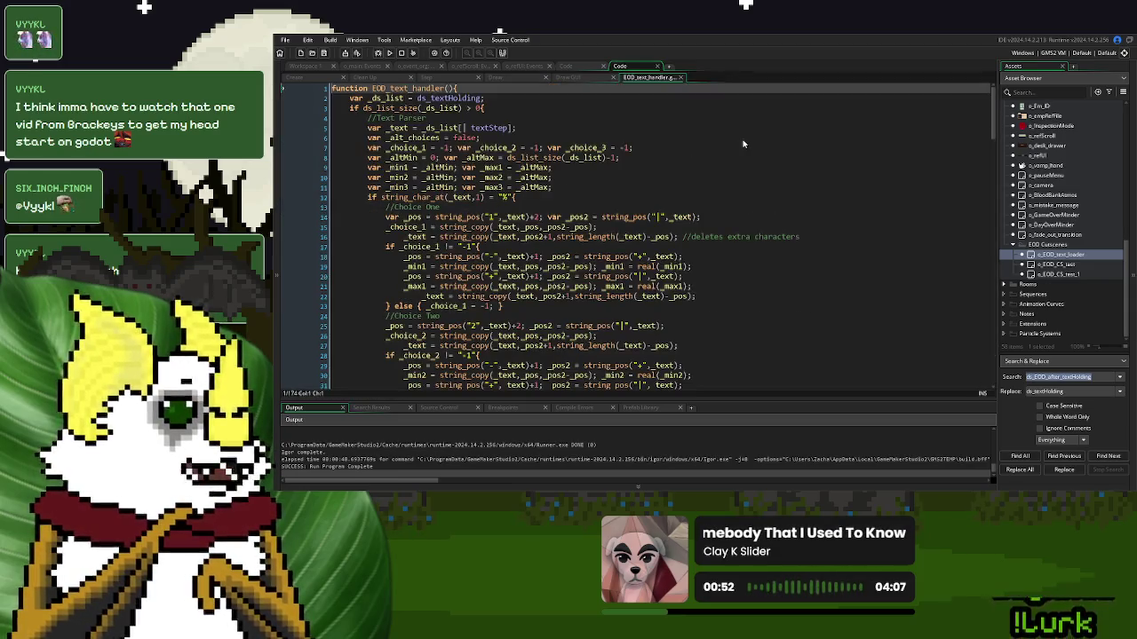
scroll(664, 186, "down", 20)
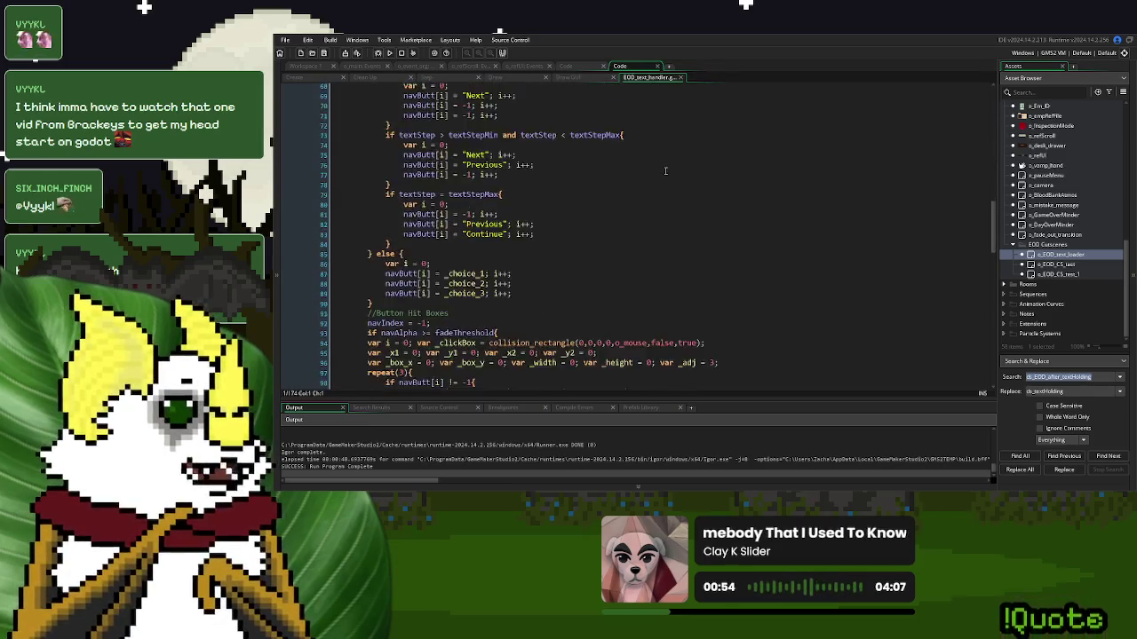
scroll(664, 169, "down", 18)
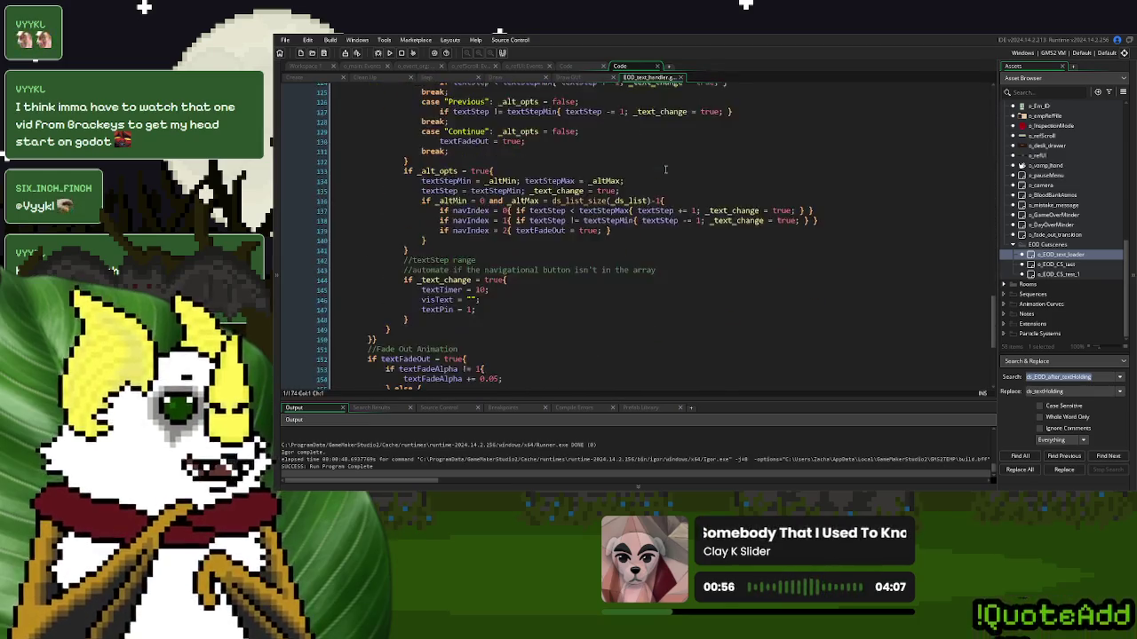
scroll(664, 169, "down", 4)
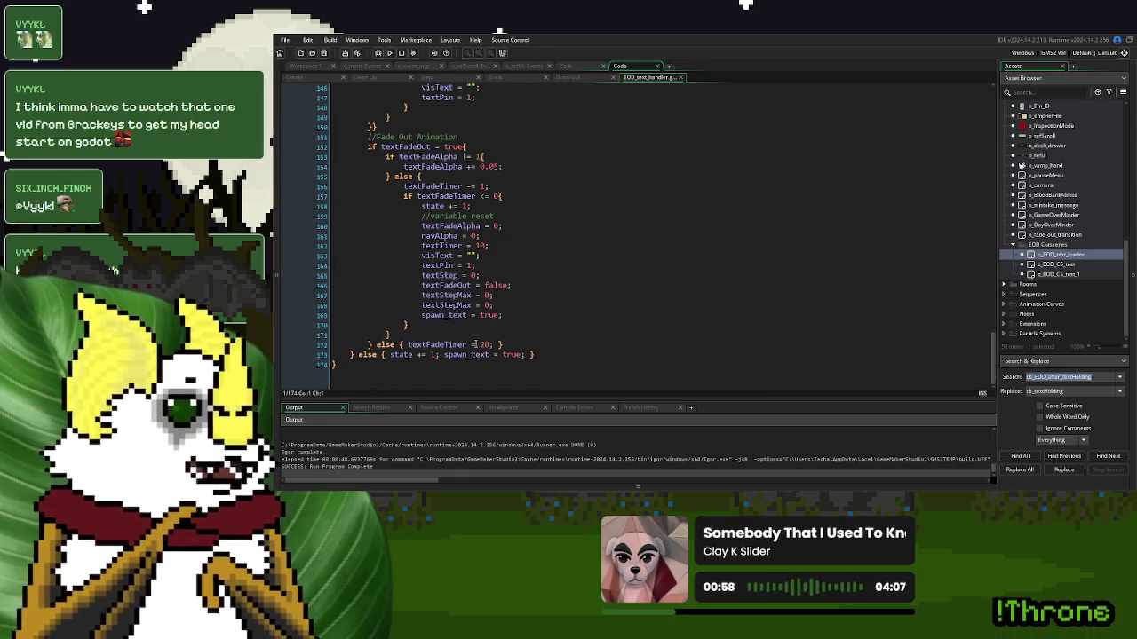
double_click(453, 276)
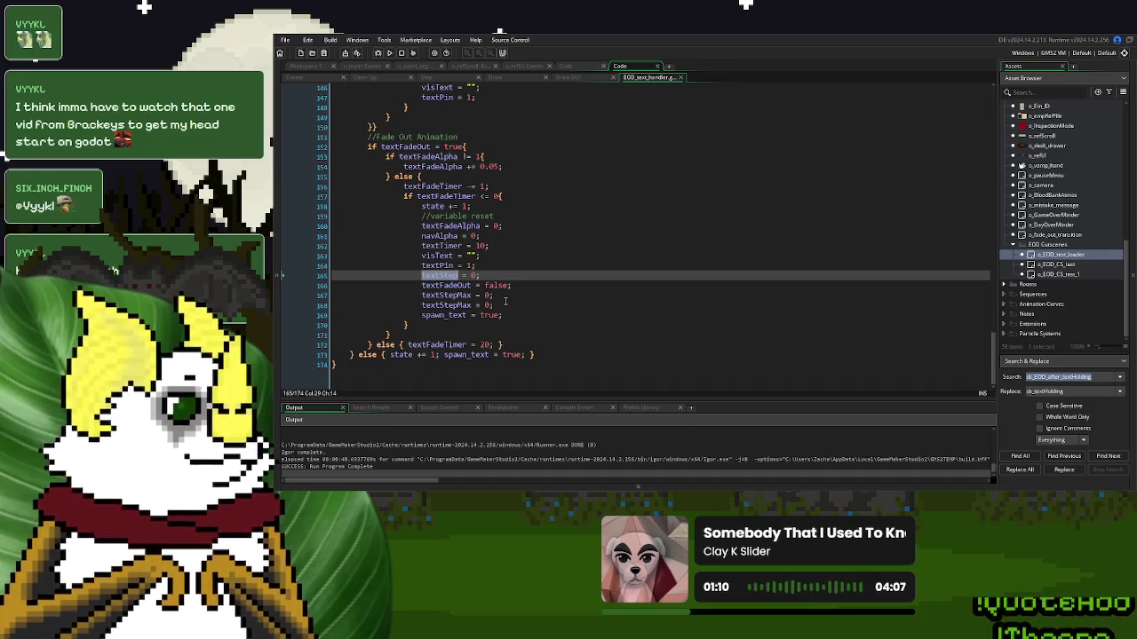
double_click(470, 295)
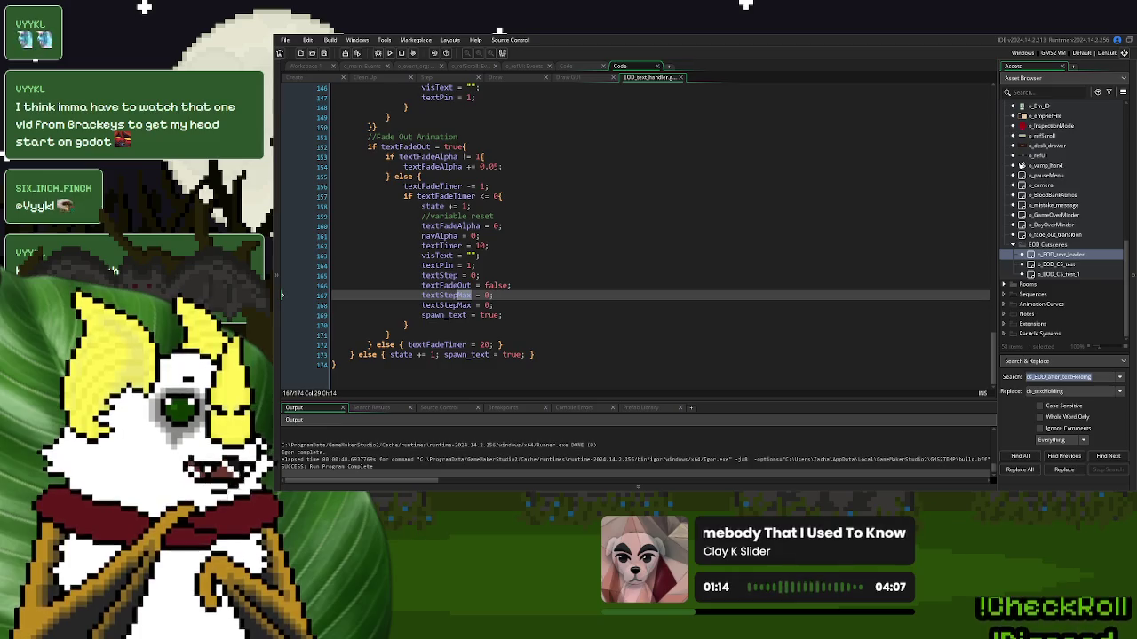
type("Min")
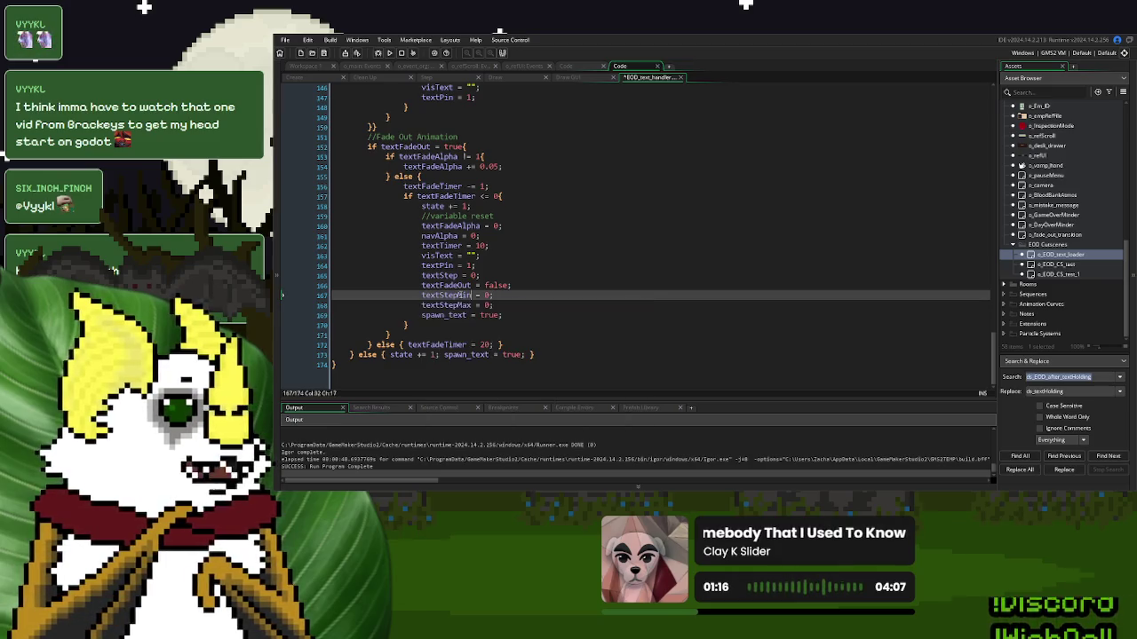
left_click(501, 293)
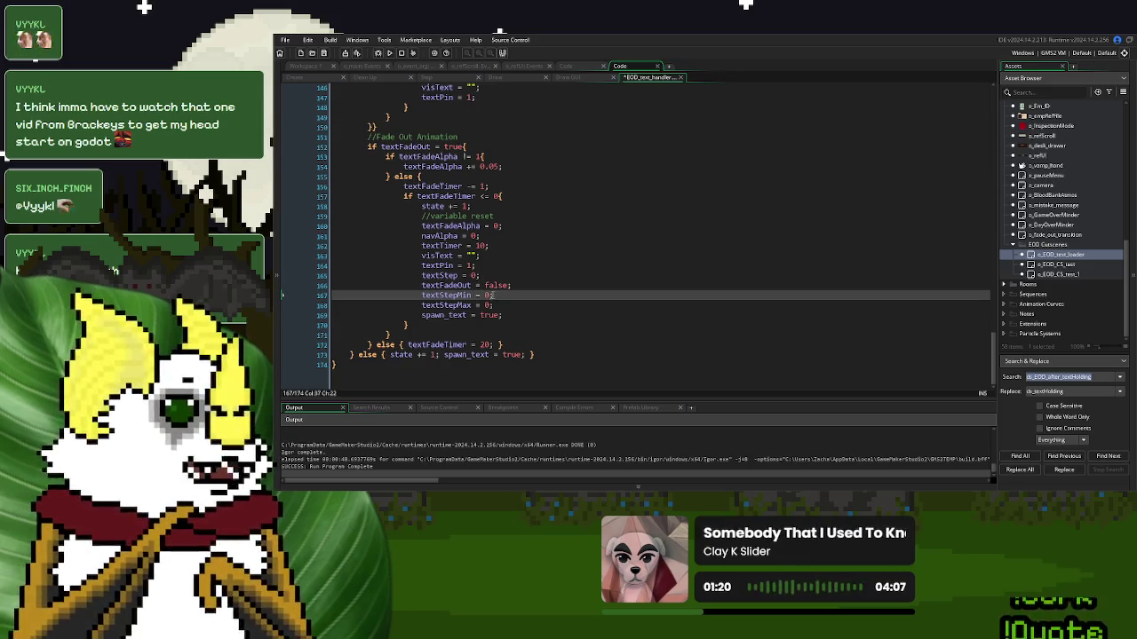
Run the game, start from the title menu, serve the donor, and end Day 1
left_click(390, 53)
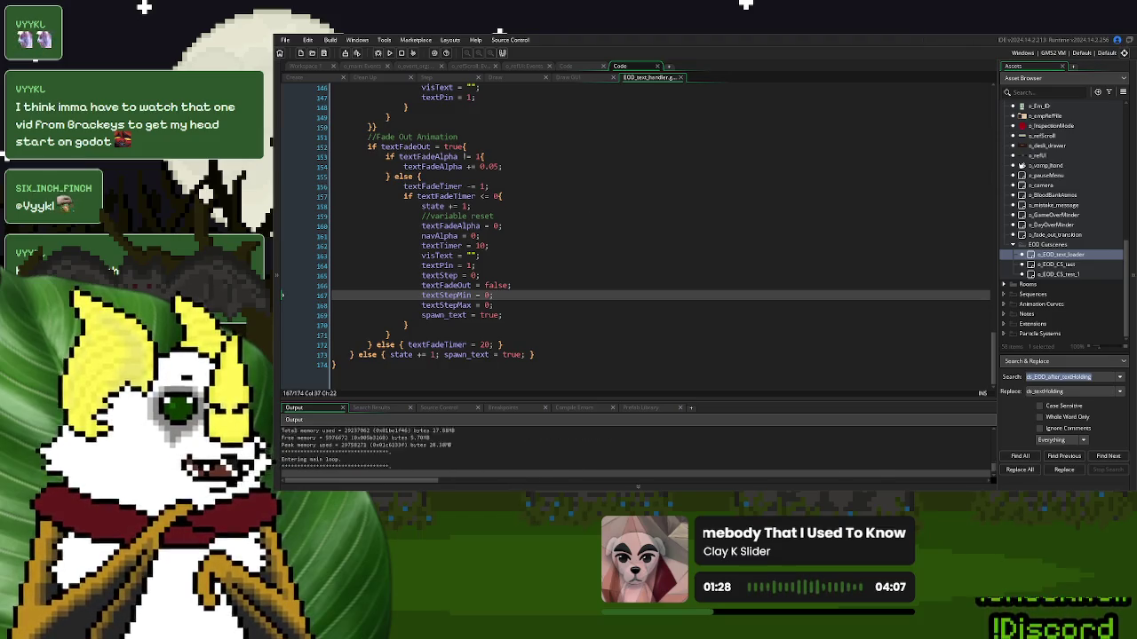
key("Return")
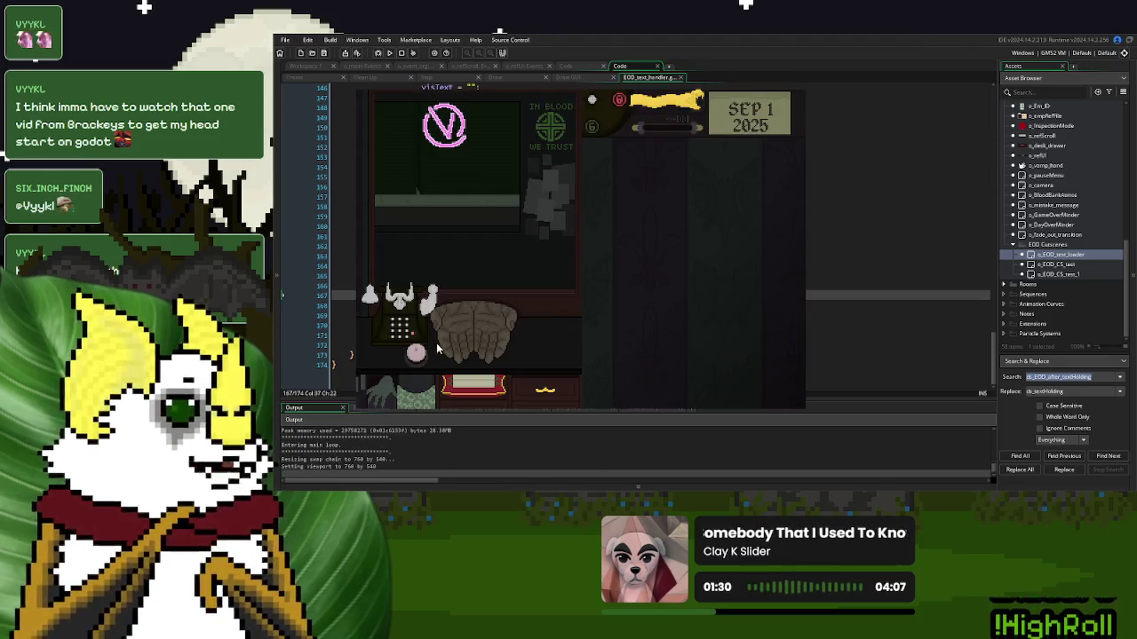
left_click(430, 350)
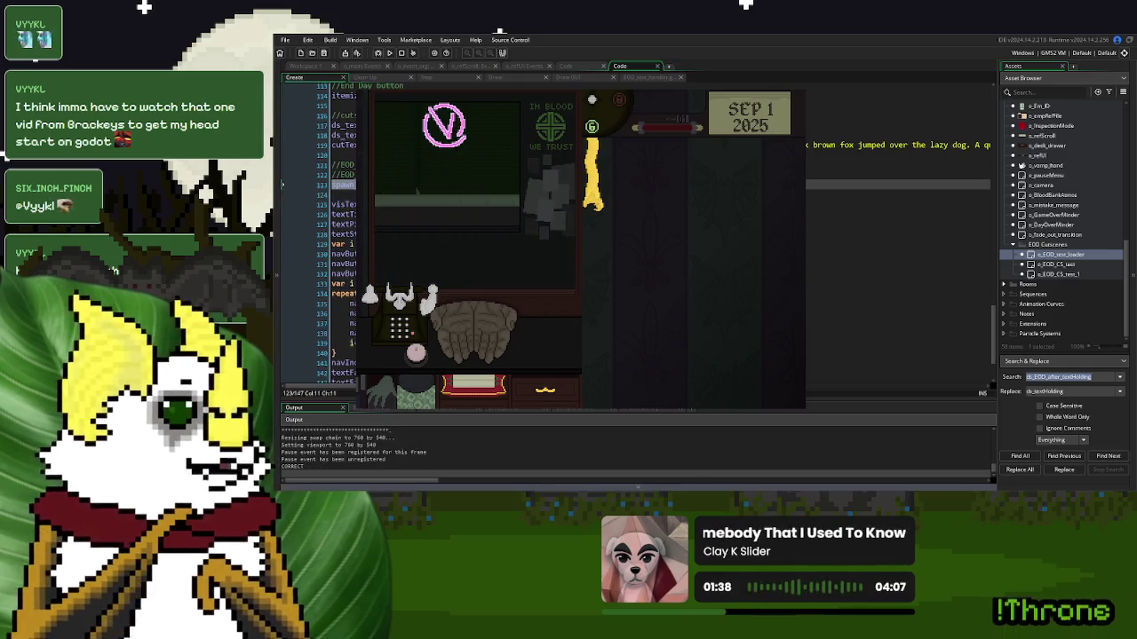
left_click(426, 357)
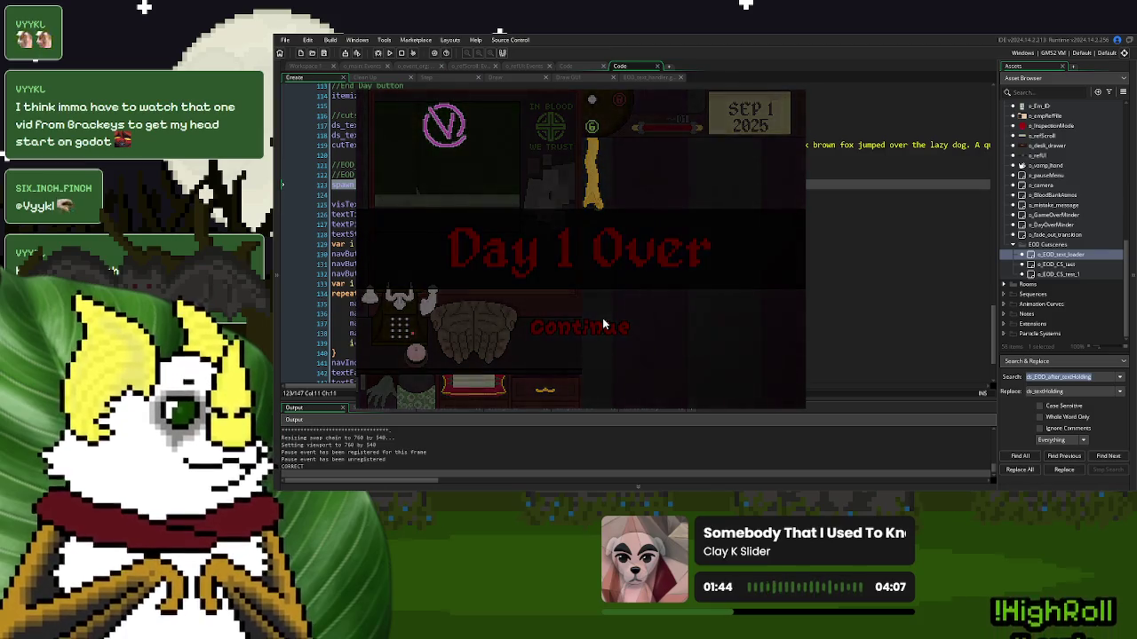
left_click(603, 321)
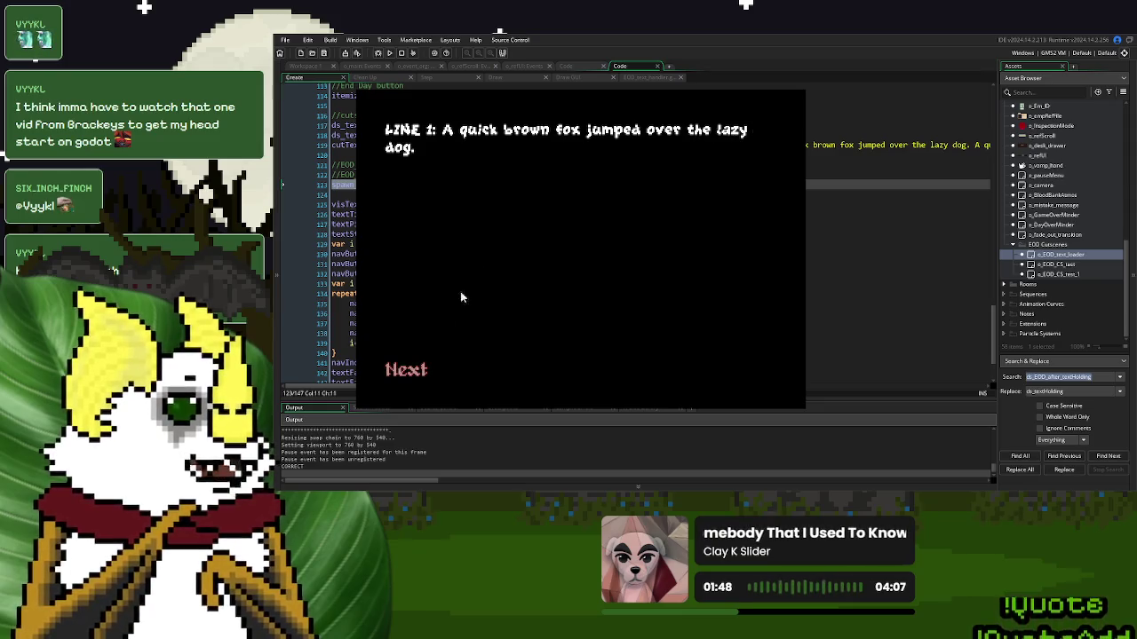
Step through the before-summary dialogue choosing Option One to its end
left_click(406, 371)
left_click(410, 373)
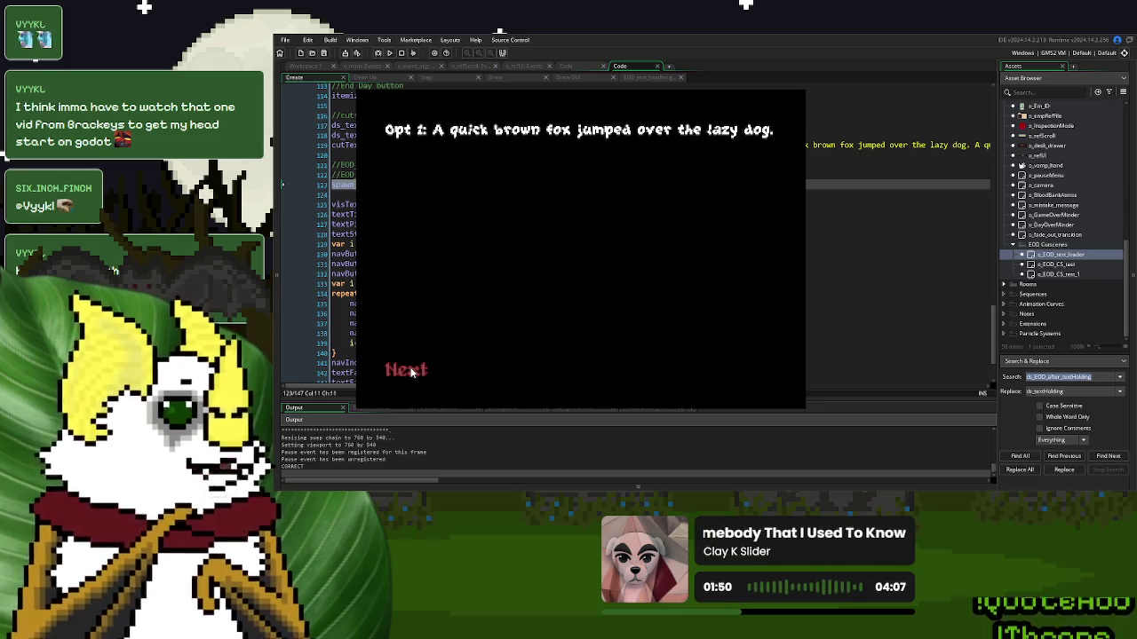
left_click(410, 373)
left_click(410, 373)
left_click(723, 380)
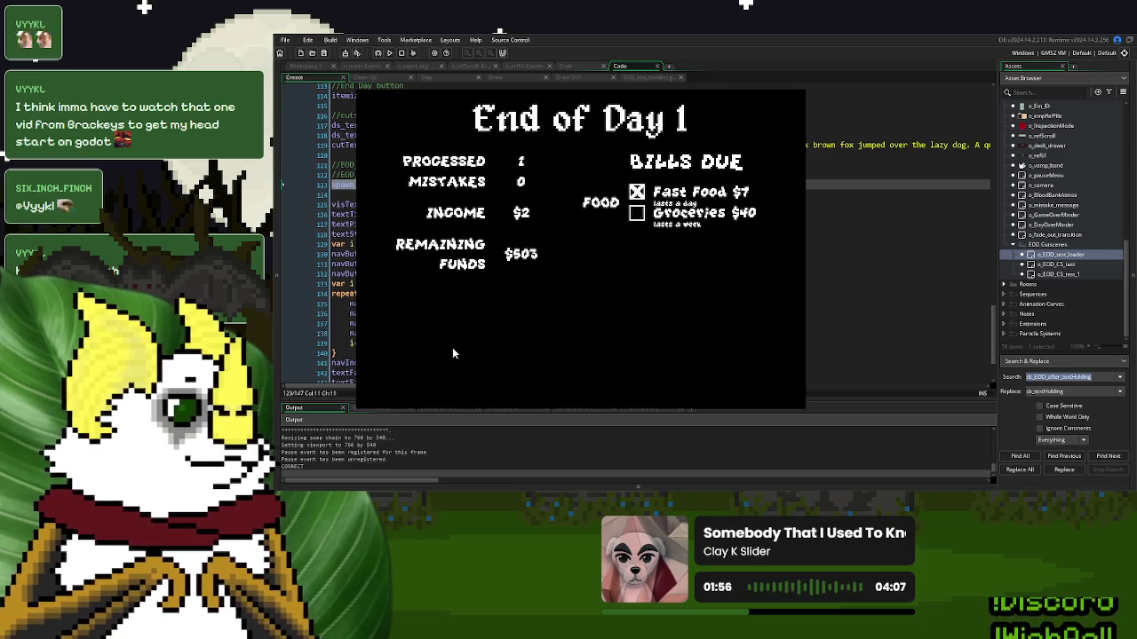
Play the after-summary dialogue with Option One to the last page, then quit from the save prompt
left_click(528, 367)
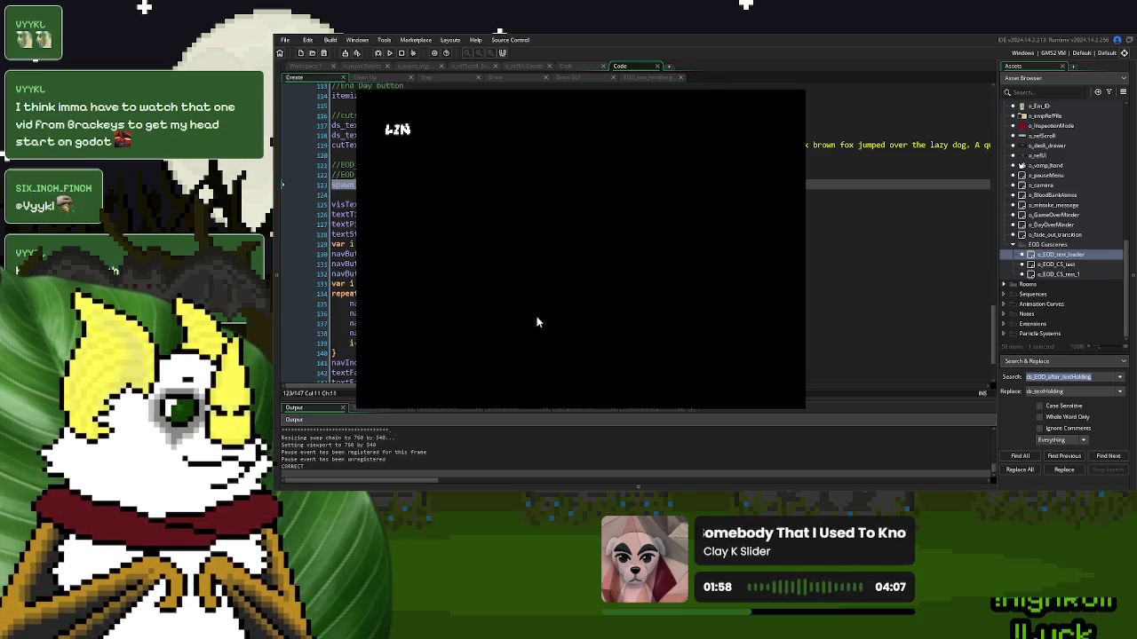
left_click(434, 366)
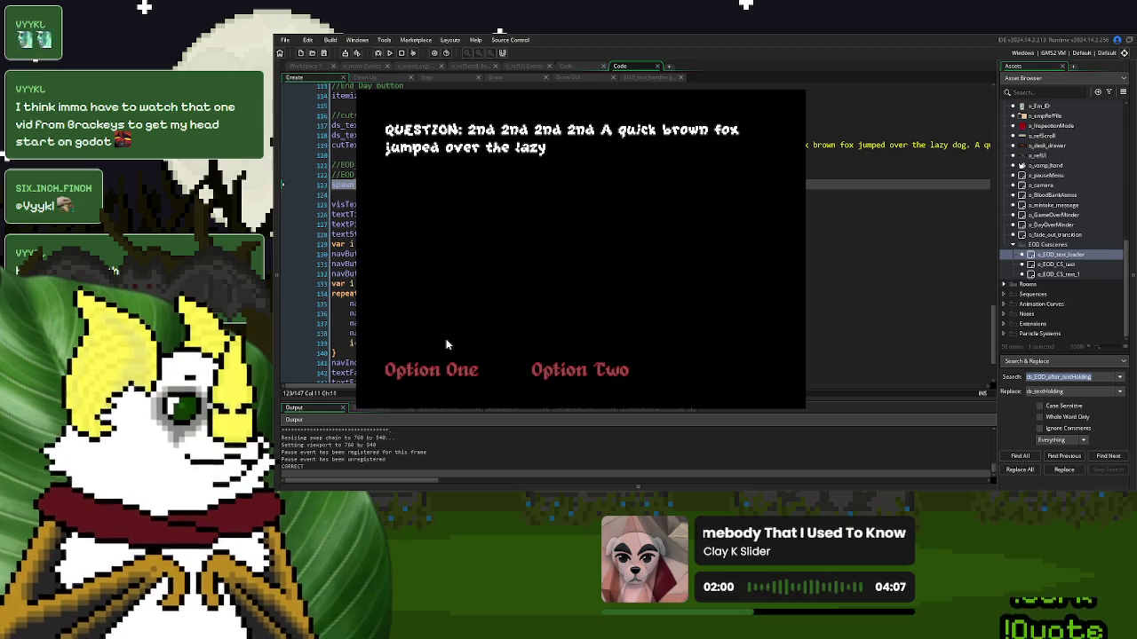
left_click(435, 371)
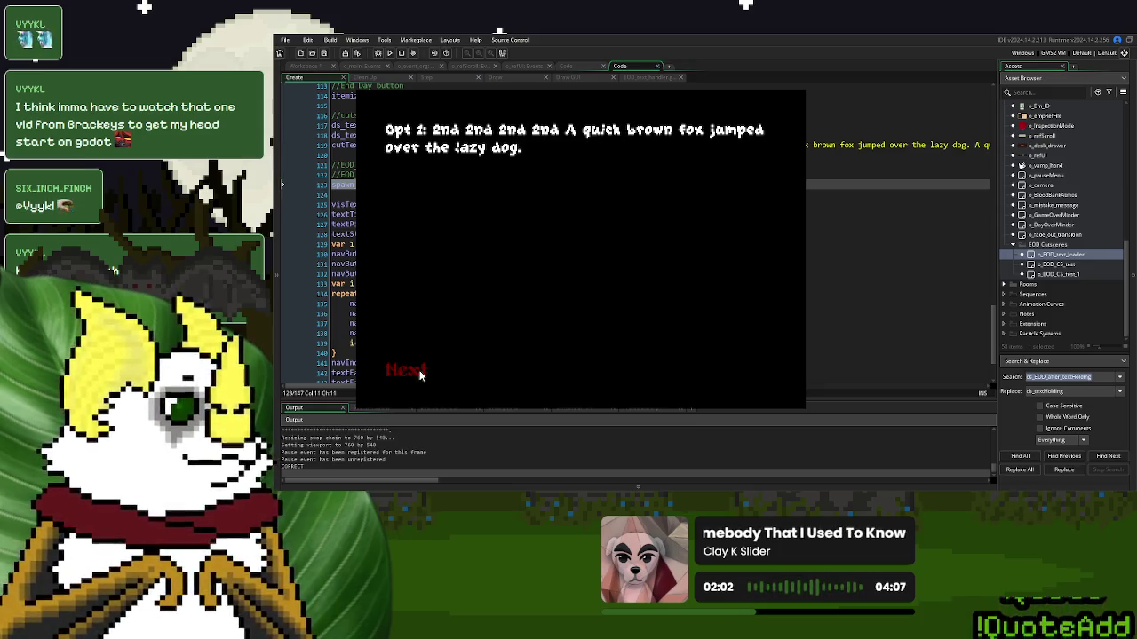
left_click(421, 374)
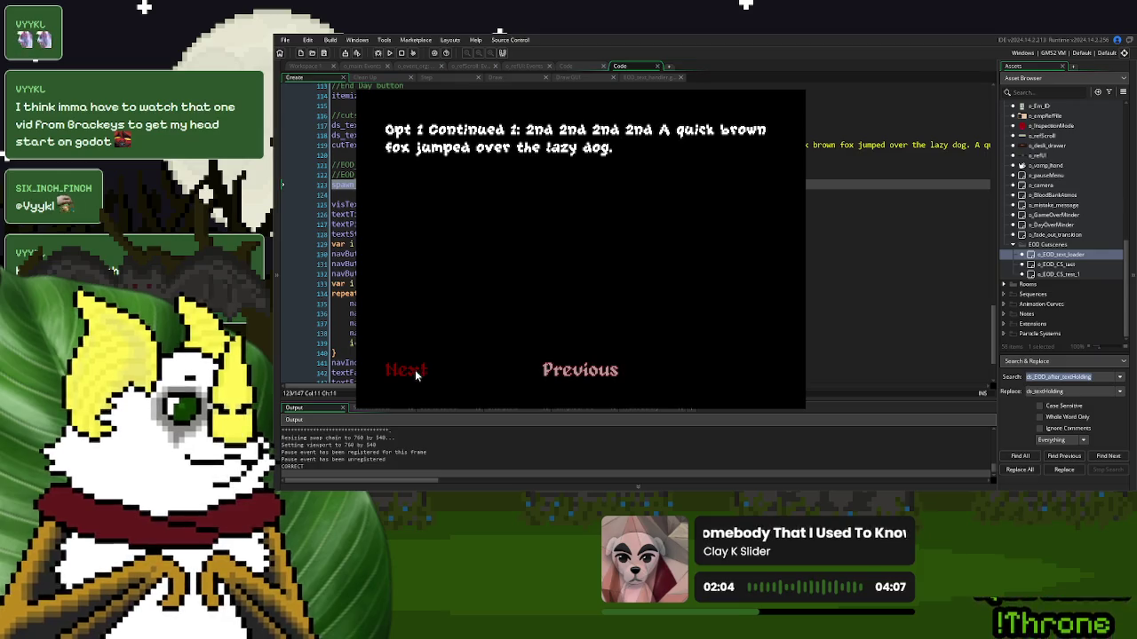
left_click(415, 372)
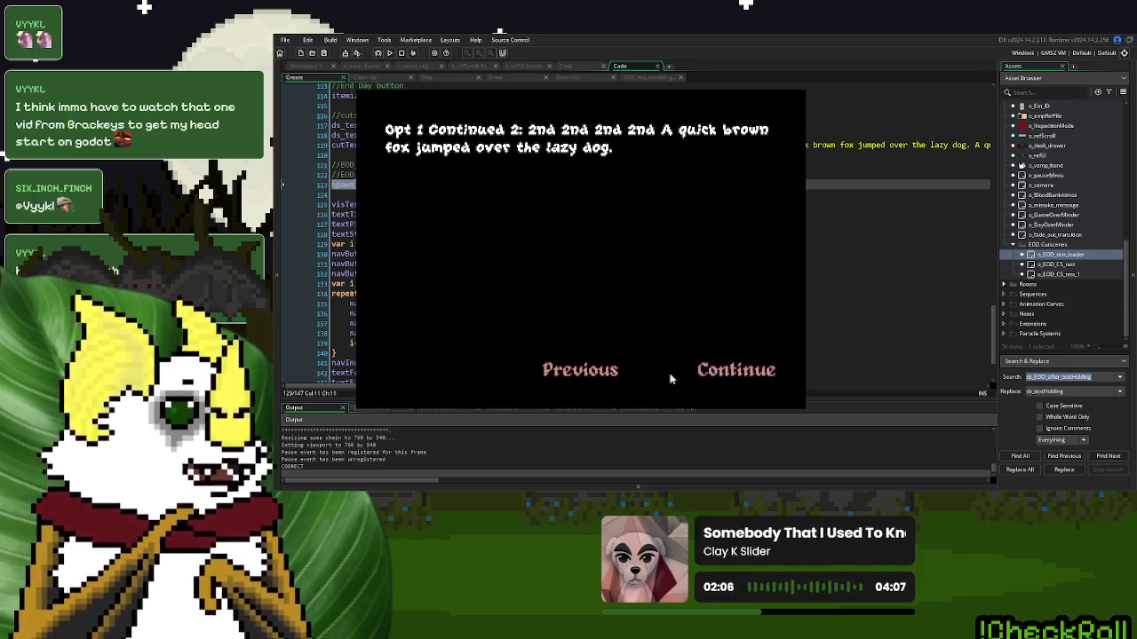
left_click(703, 375)
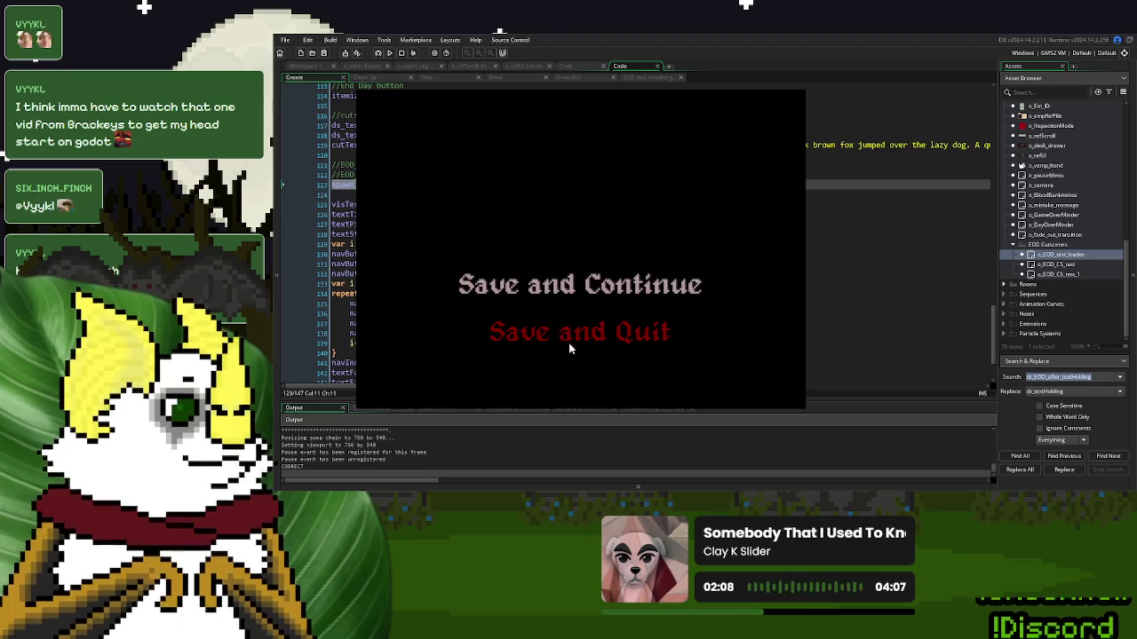
left_click(570, 346)
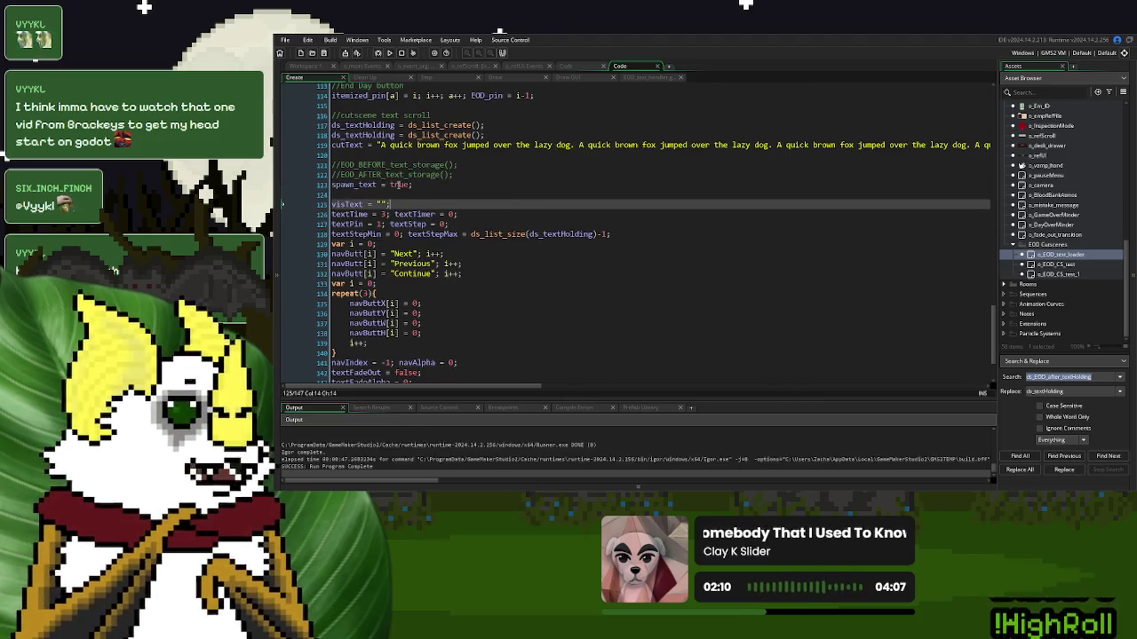
Set textStepMax to 0 instead of the ds_list_size value on line 128
left_click_drag(611, 234, 473, 236)
type("4")
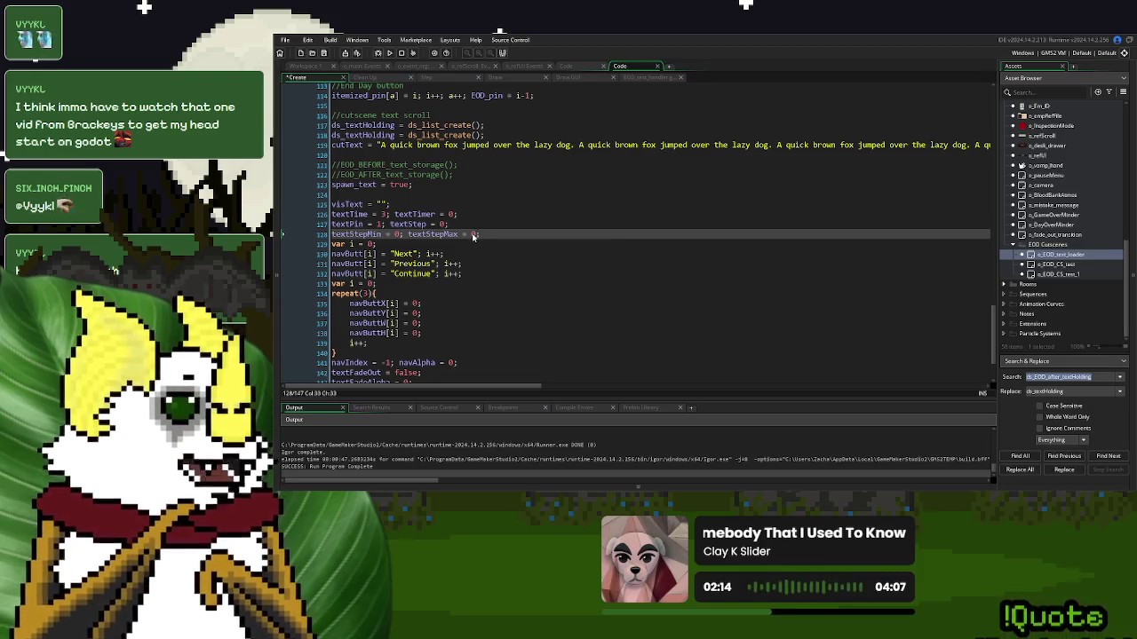
type(";")
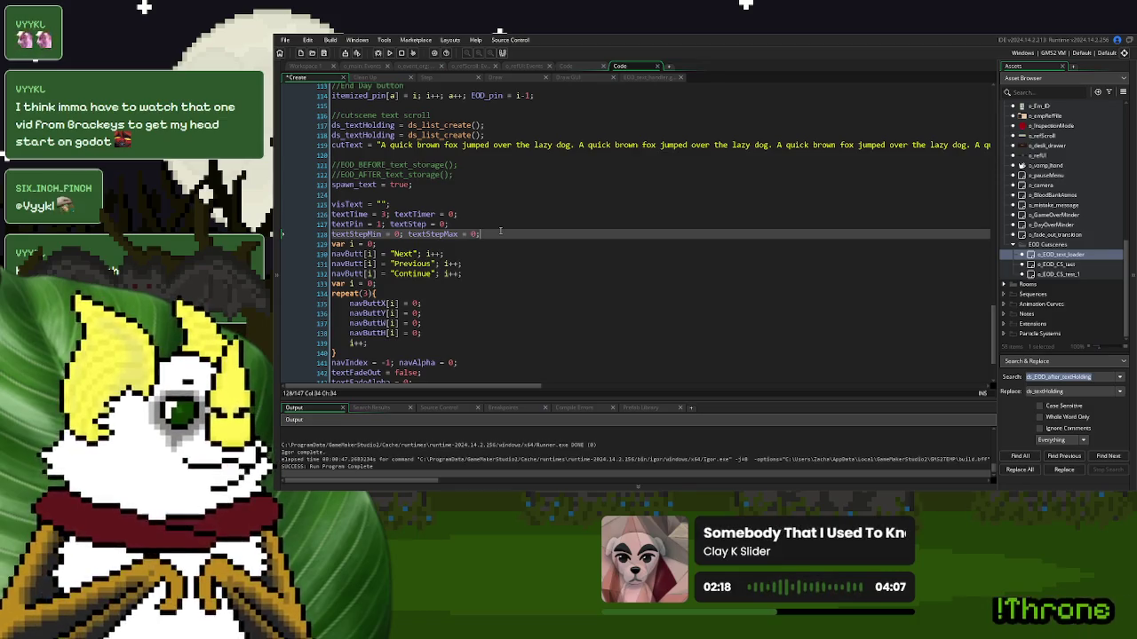
left_click(636, 79)
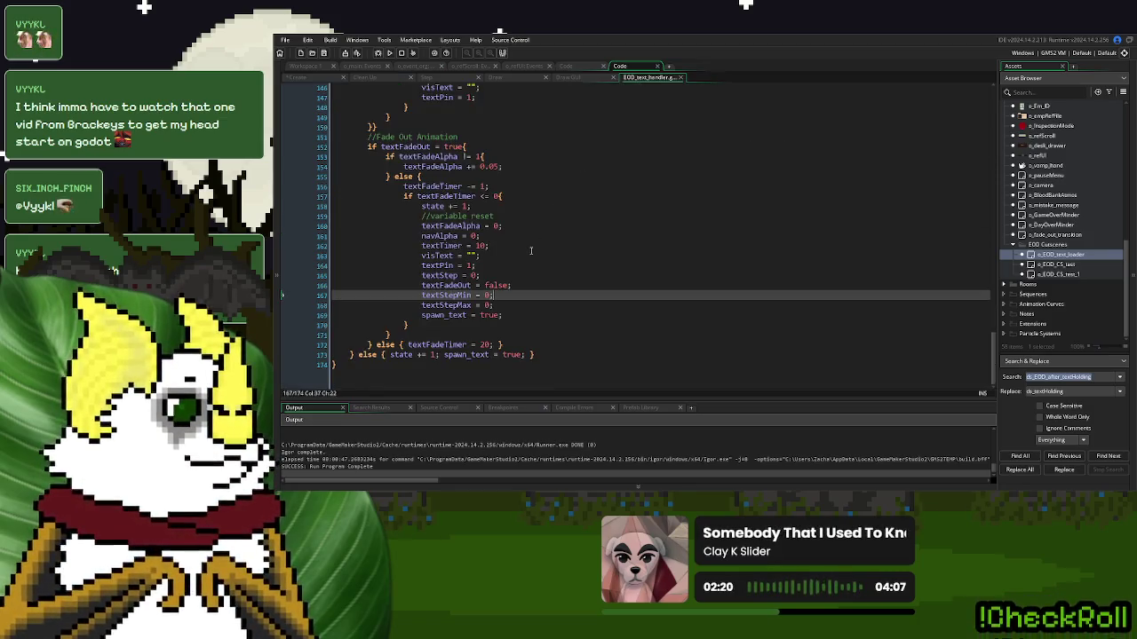
scroll(531, 248, "up", 3)
scroll(531, 248, "up", 20)
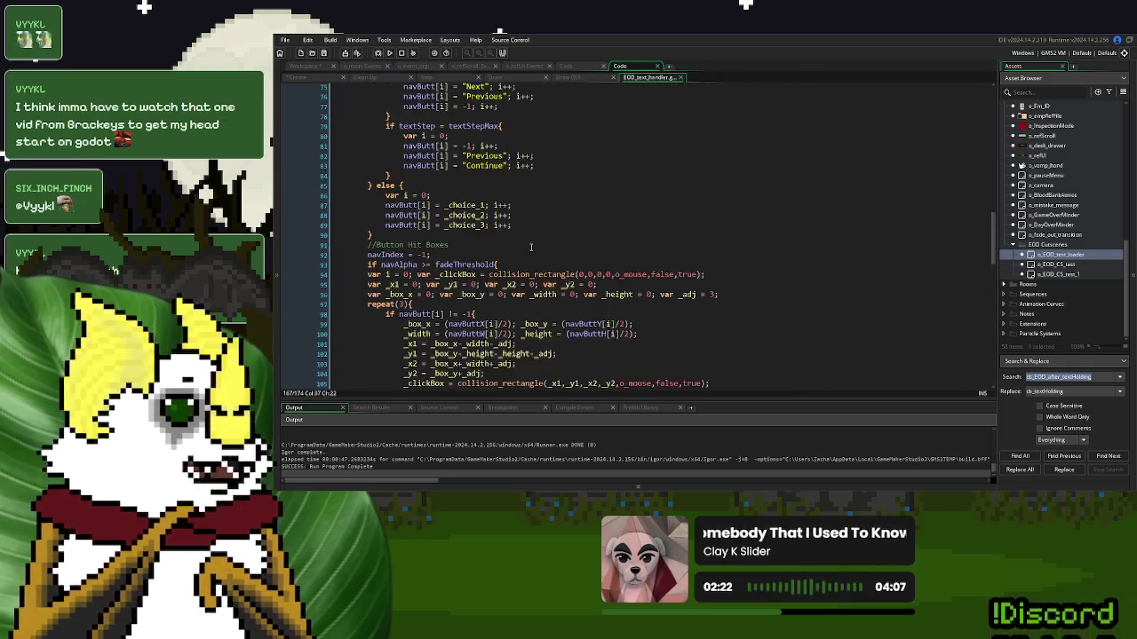
scroll(531, 248, "down", 1)
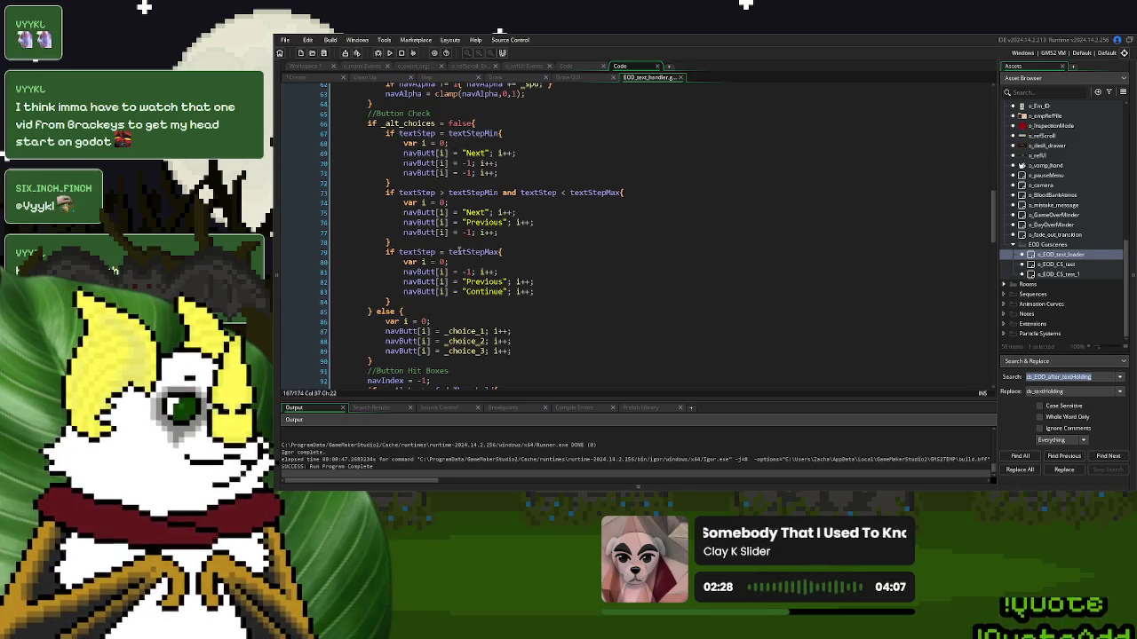
Add an empty 'if textStepMax = 0' block below the last-step block in EOD_text_handler
left_click_drag(508, 252, 386, 253)
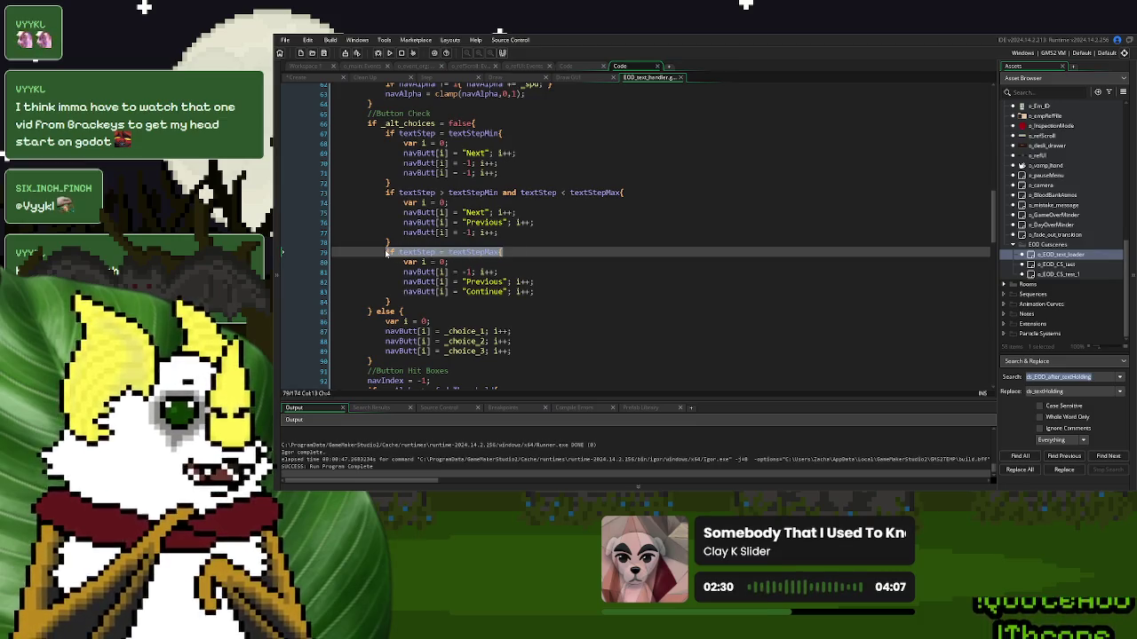
left_click(511, 282)
double_click(479, 252)
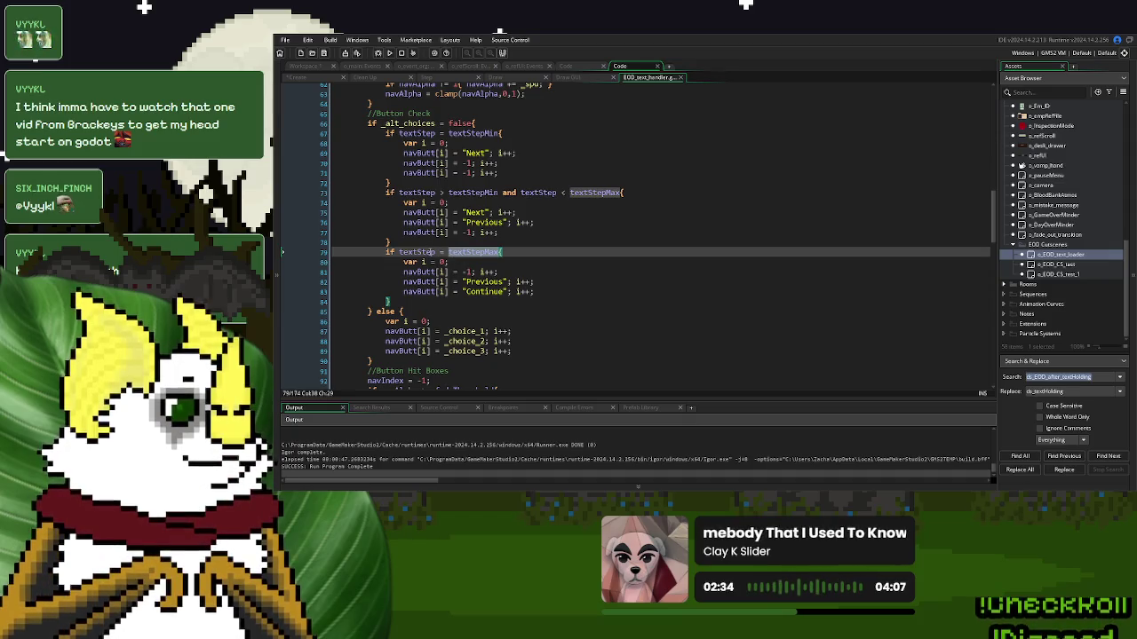
left_click(432, 298)
key("Return")
type("if")
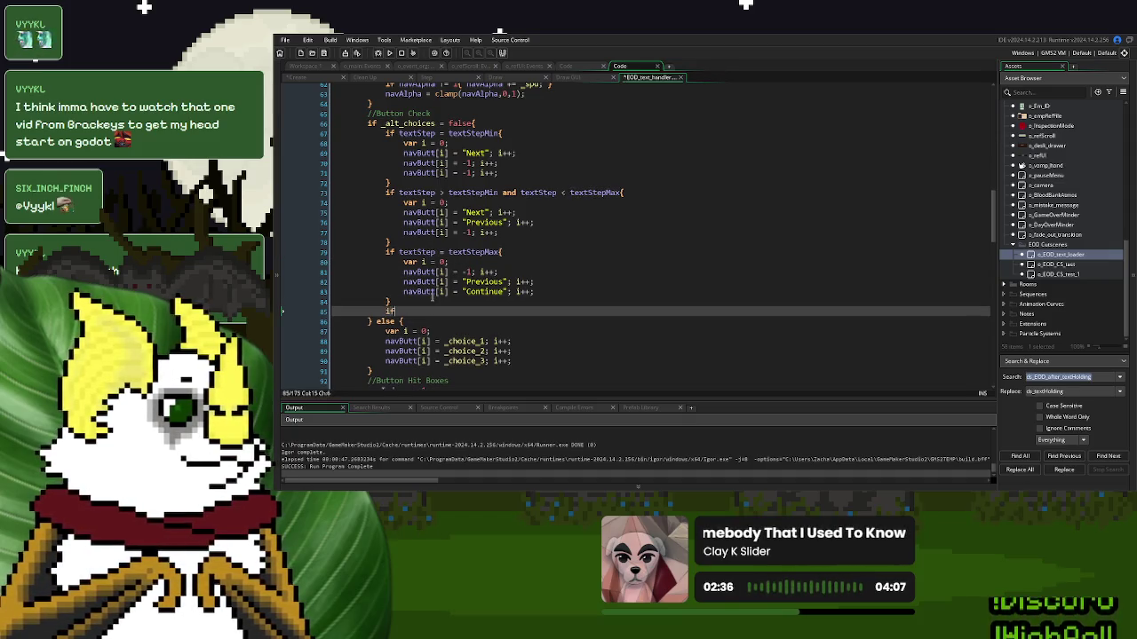
type(" textStepMax =")
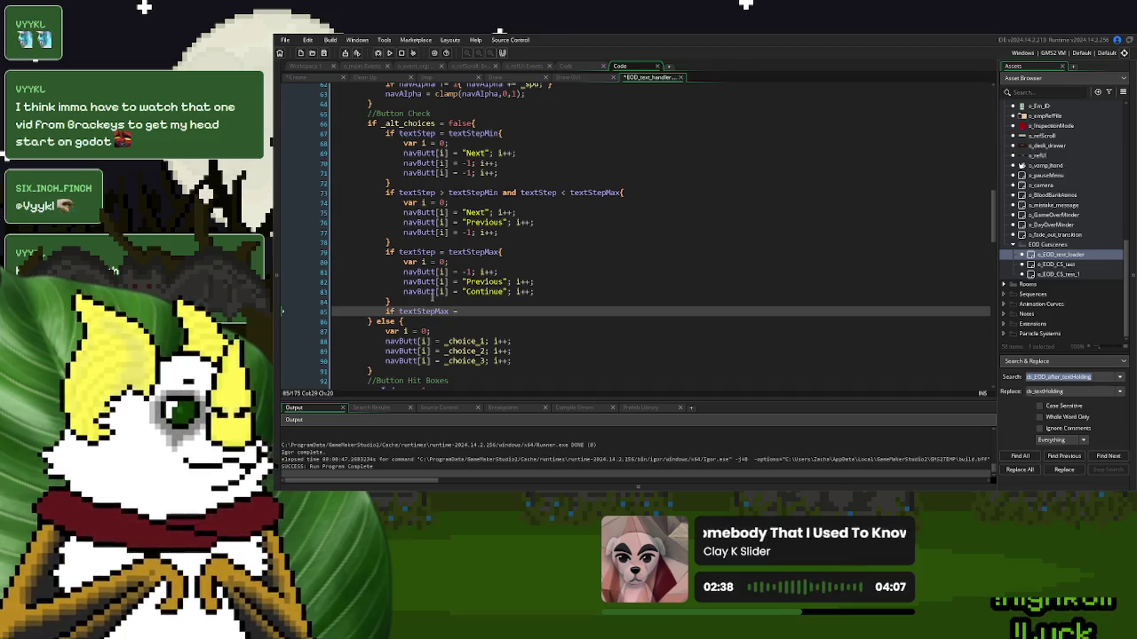
type(" 0{")
key("Return")
key("Return")
type("}")
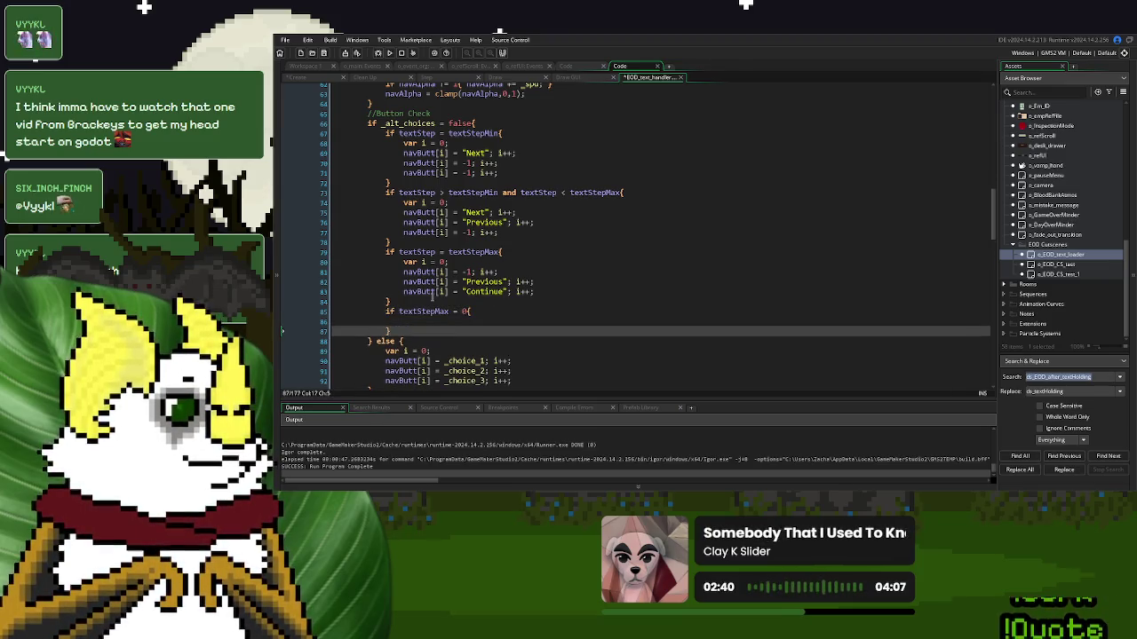
Copy the button setup lines into the new block, replacing Previous with -1 to leave only Continue
mouse_move(533, 292)
left_mouse_down()
mouse_move(408, 282)
mouse_move(406, 263)
left_mouse_up()
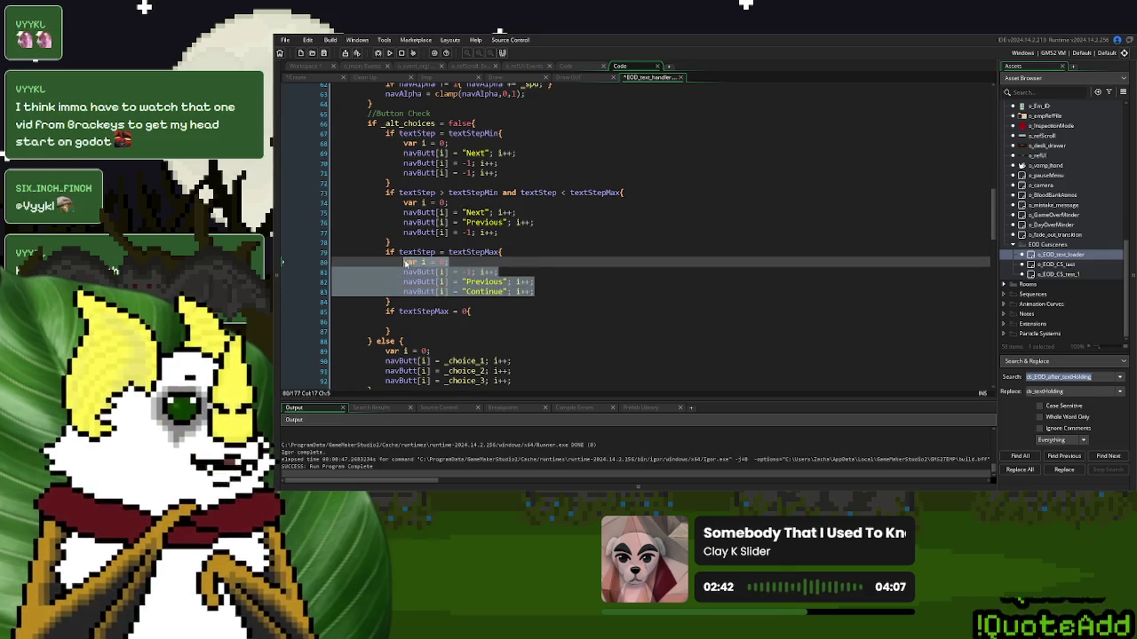
key("ctrl+c")
left_click(405, 320)
key("ctrl+v")
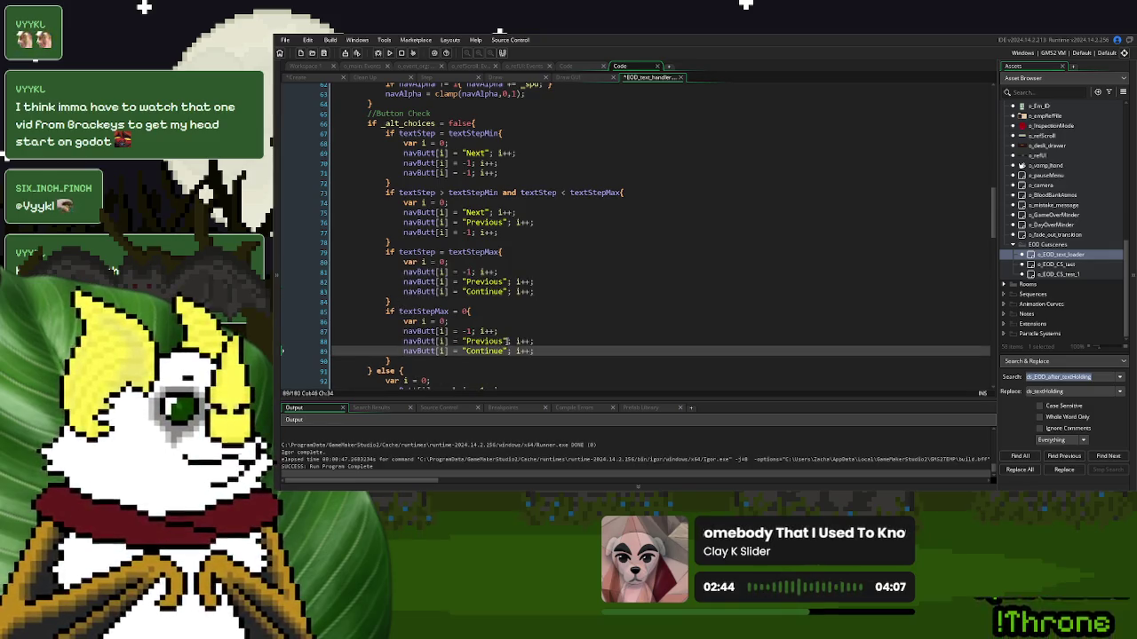
left_click_drag(507, 341, 462, 342)
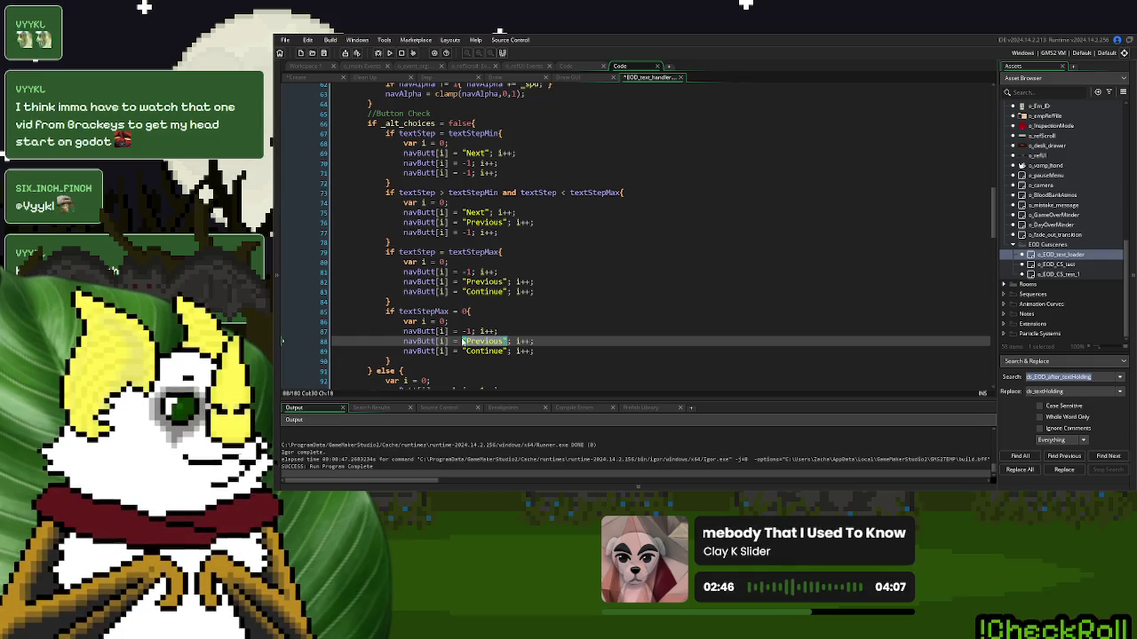
type("-1")
left_click(533, 330)
scroll(537, 323, "down", 2)
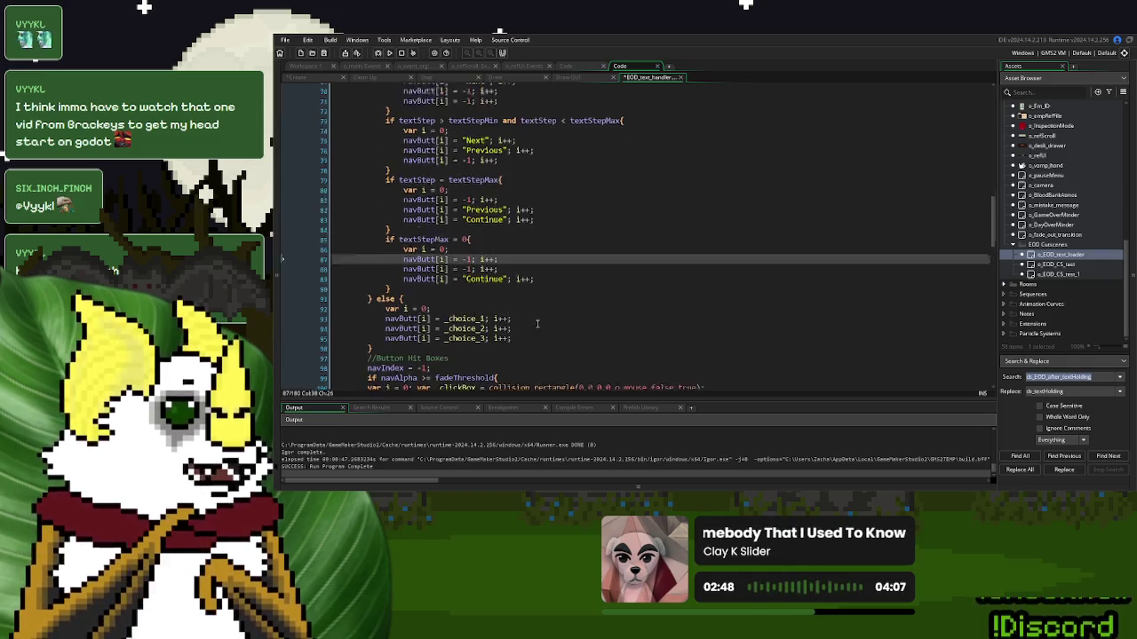
scroll(536, 324, "down", 1)
scroll(550, 285, "down", 5)
scroll(551, 280, "up", 7)
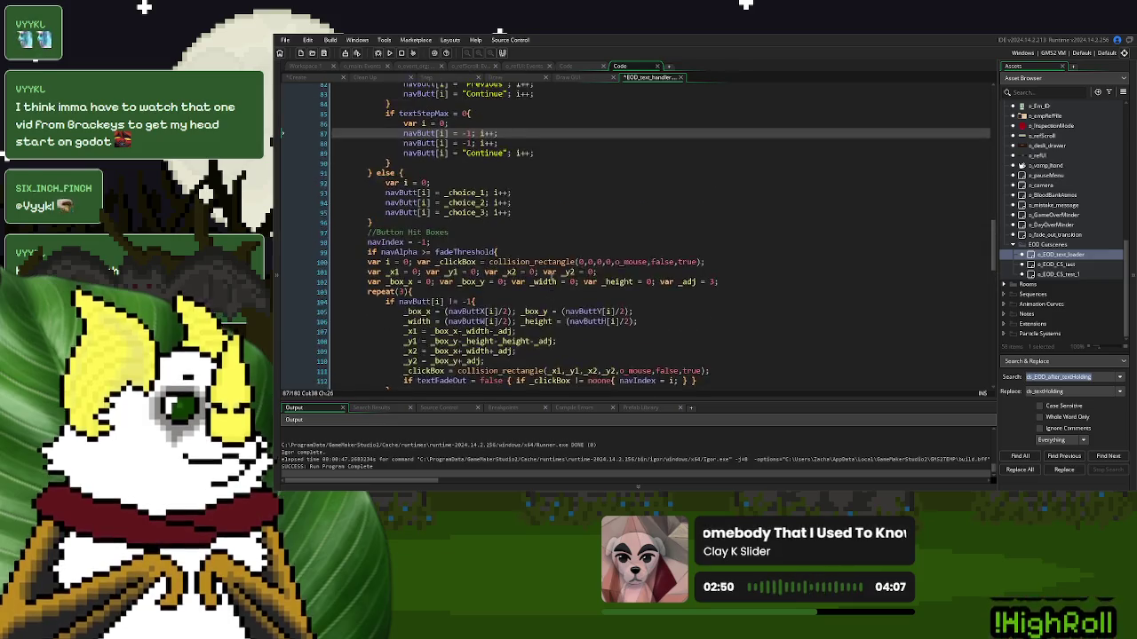
scroll(552, 277, "up", 4)
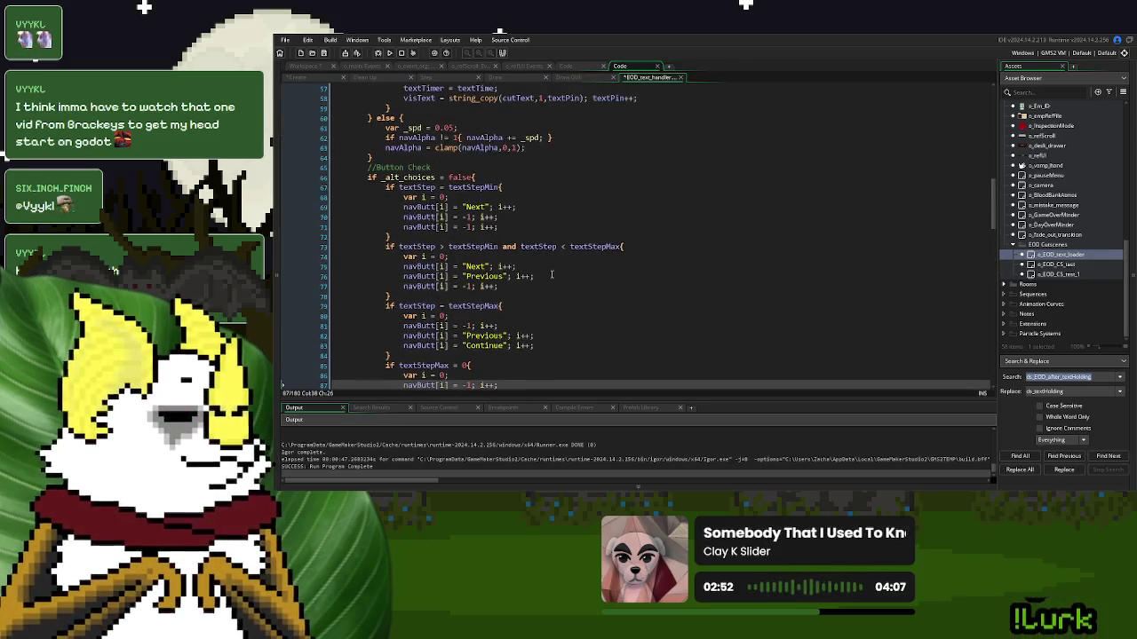
scroll(551, 276, "up", 7)
scroll(551, 275, "up", 12)
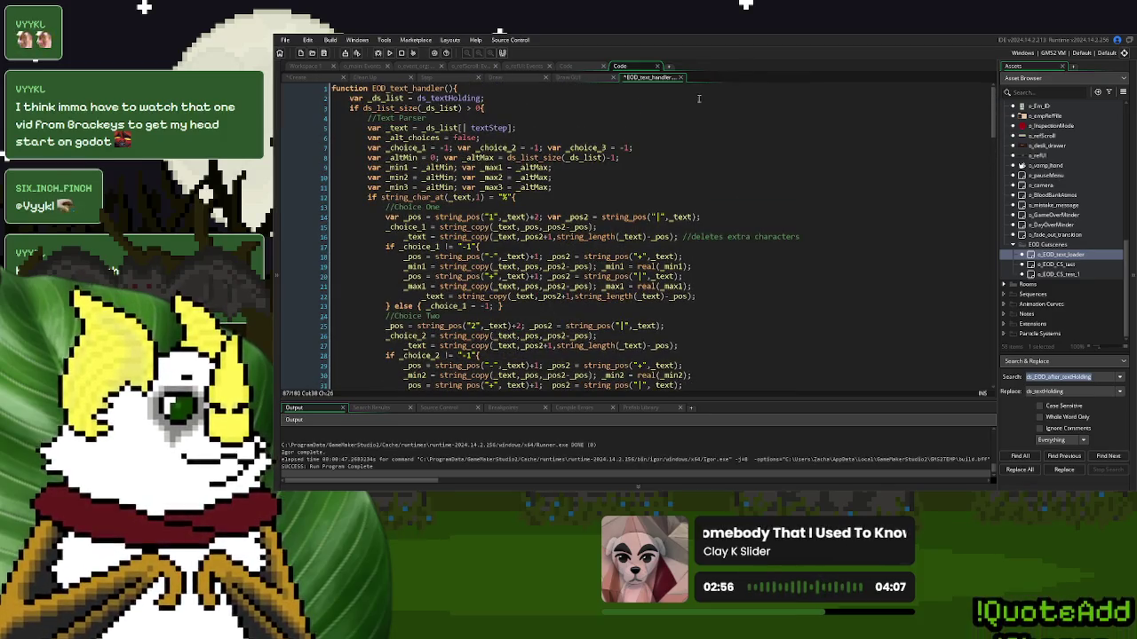
Close EOD_text_handler and review the Step event's sell-or-return and hospital check comments
left_click(681, 77)
left_click(447, 80)
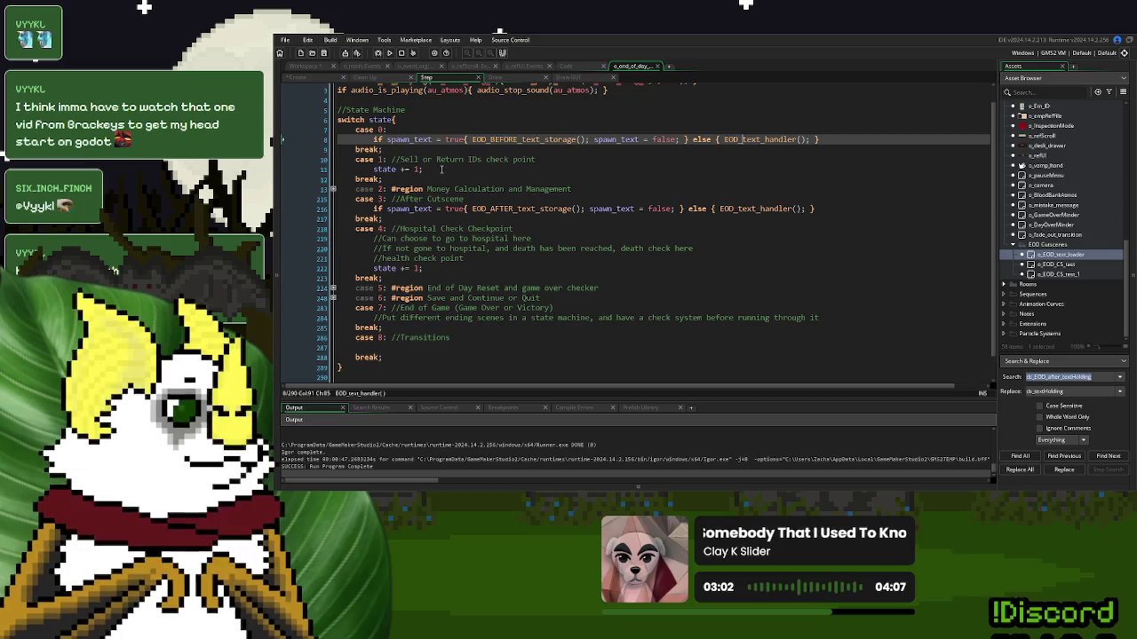
left_click_drag(565, 159, 392, 163)
left_click_drag(506, 248, 432, 229)
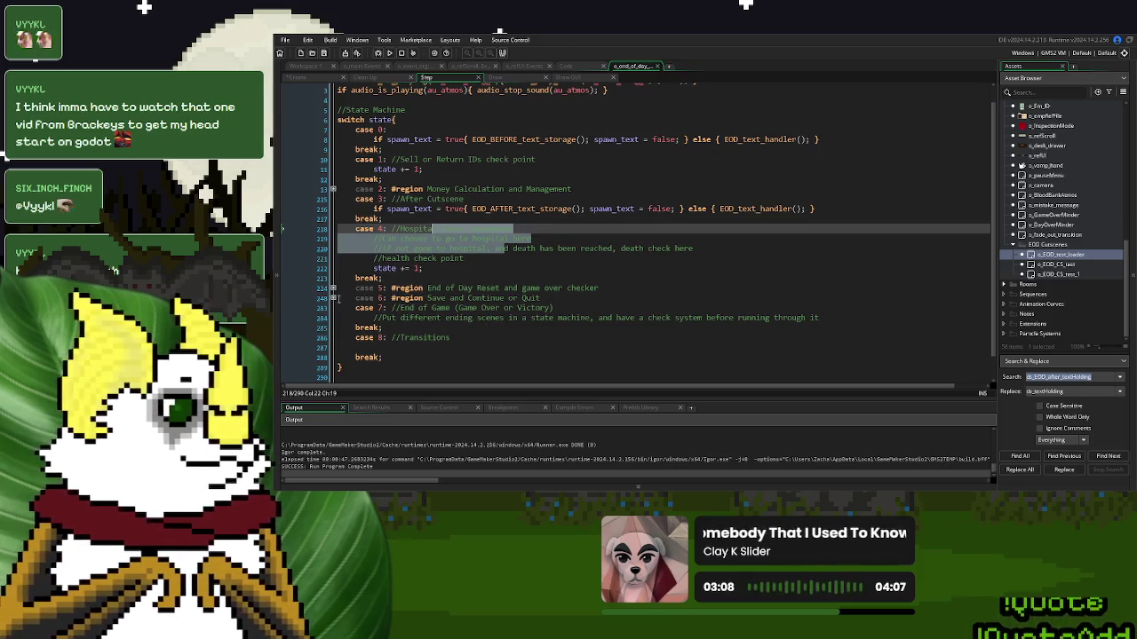
left_click(583, 266)
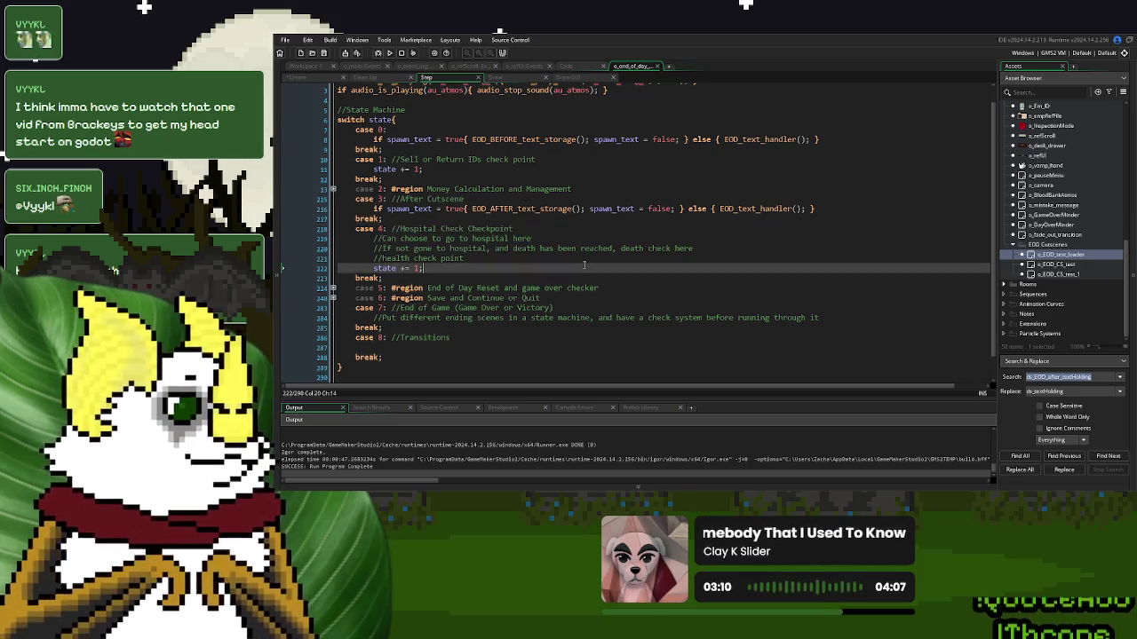